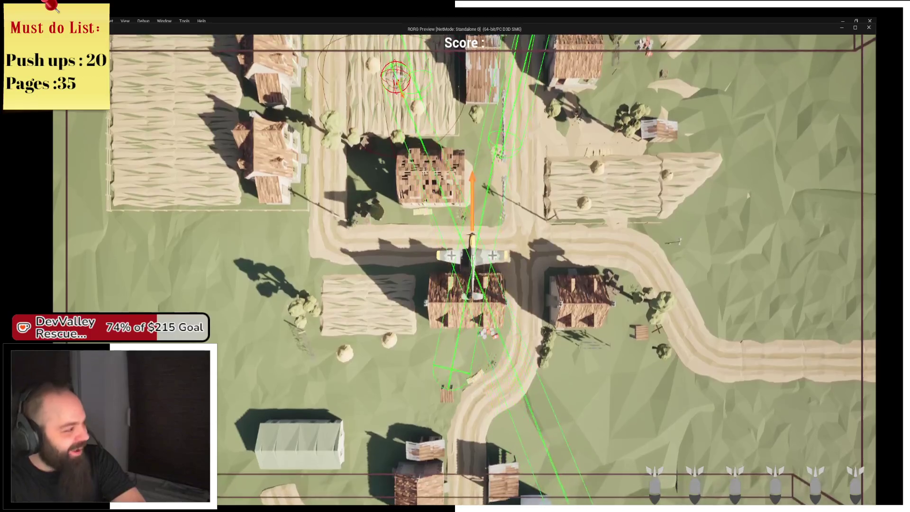
Switch to ChatGPT in Chrome and open the generated pancake-girl image at full size
key(alt+Tab)
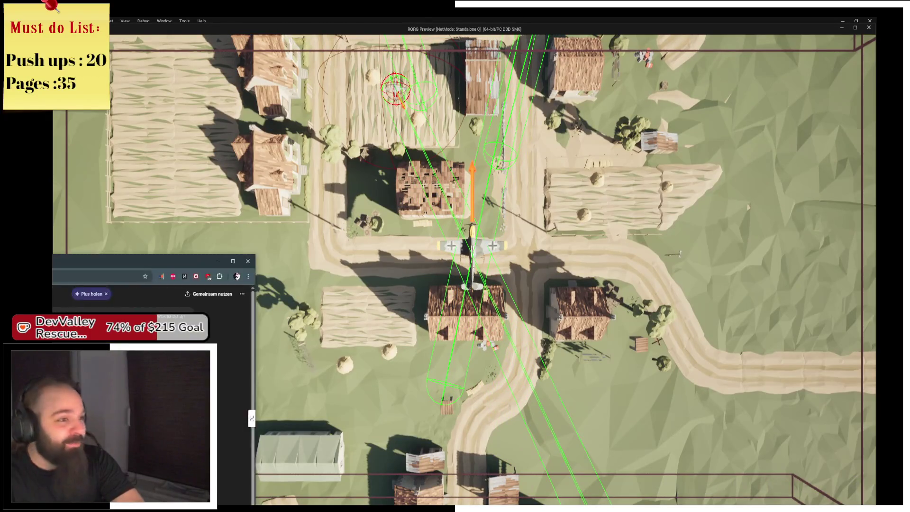
click(493, 379)
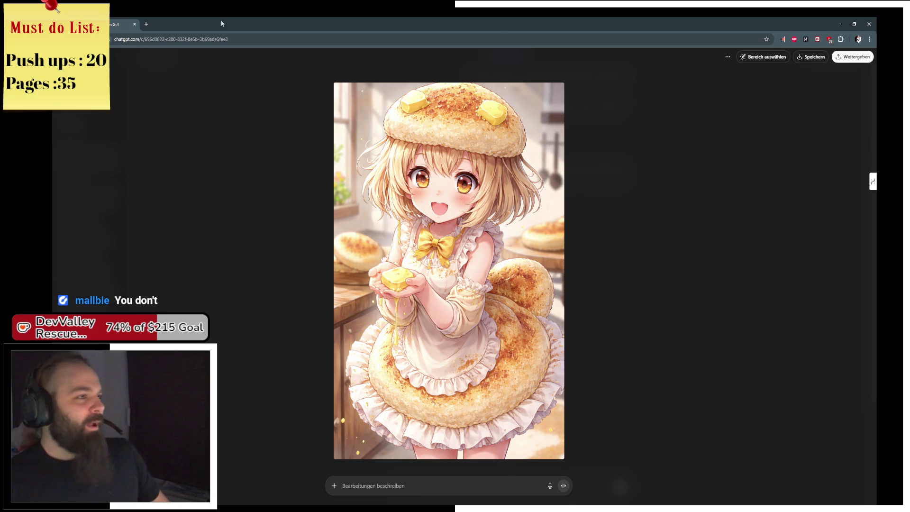
Leave the ChatGPT image and return to the paused FlakShoot blueprint in Unreal
key(alt+Tab)
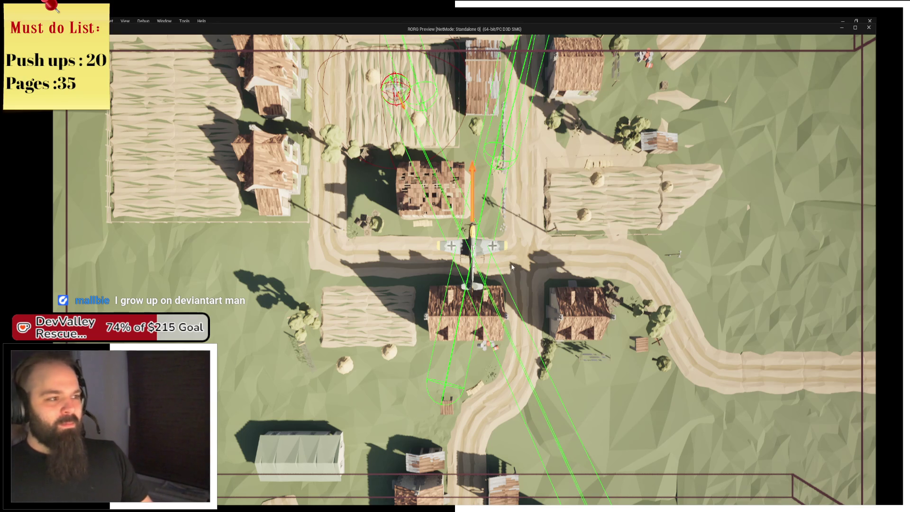
key(alt+Tab)
key(alt+Tab)
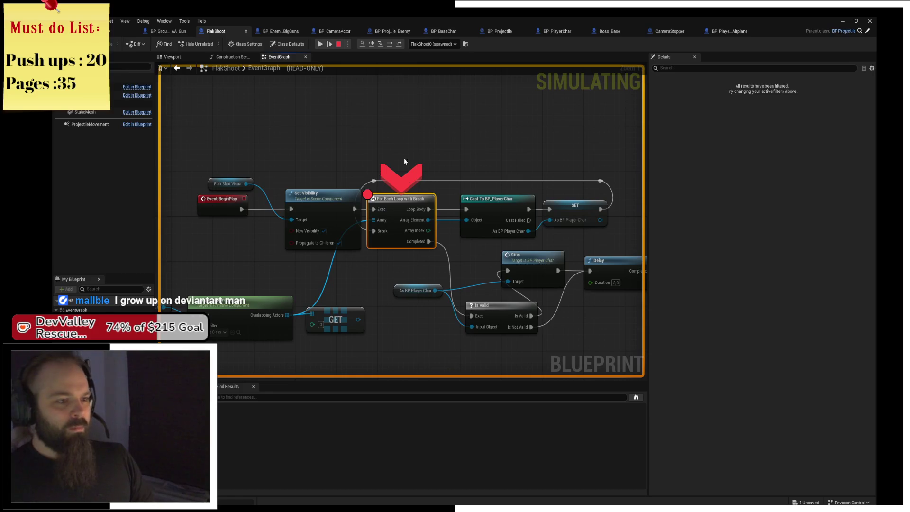
Stop the simulation and enable Multi Body Overlap on the FlakShotVisual component
mouse_move(377, 224)
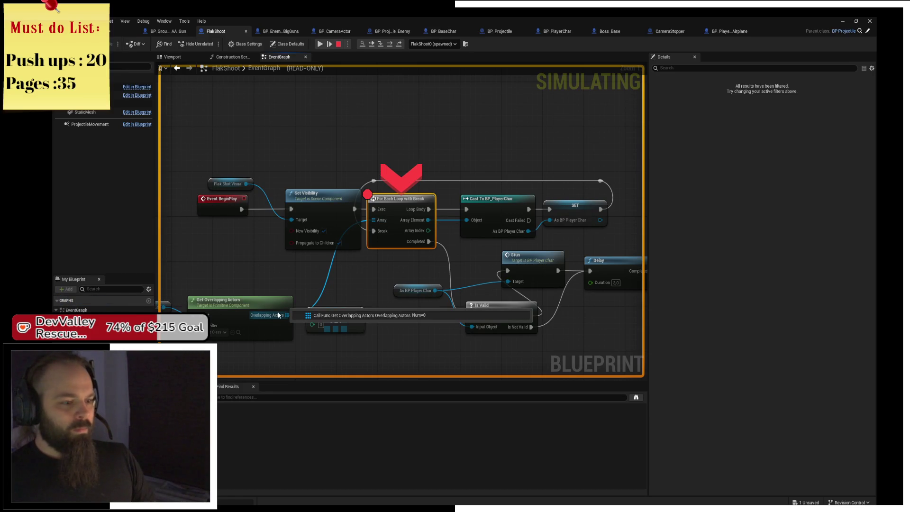
click(335, 318)
drag(351, 230, 440, 169)
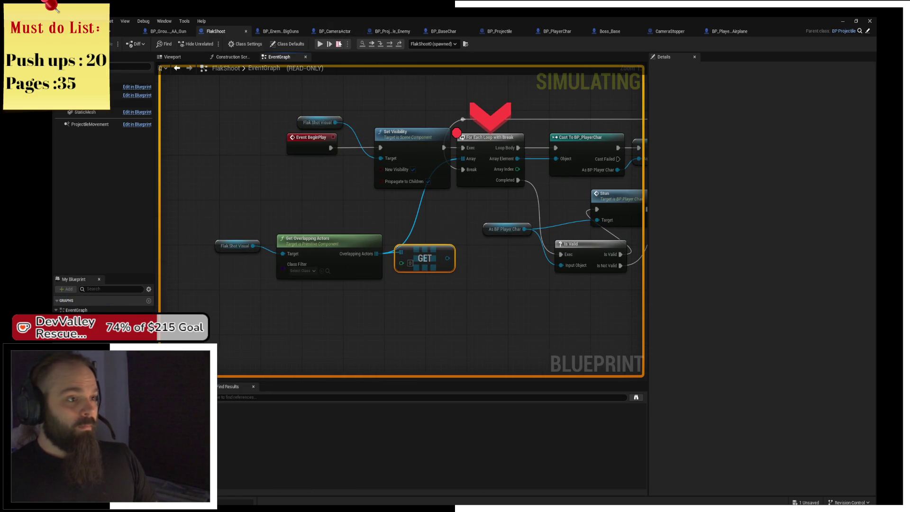
click(338, 44)
click(131, 103)
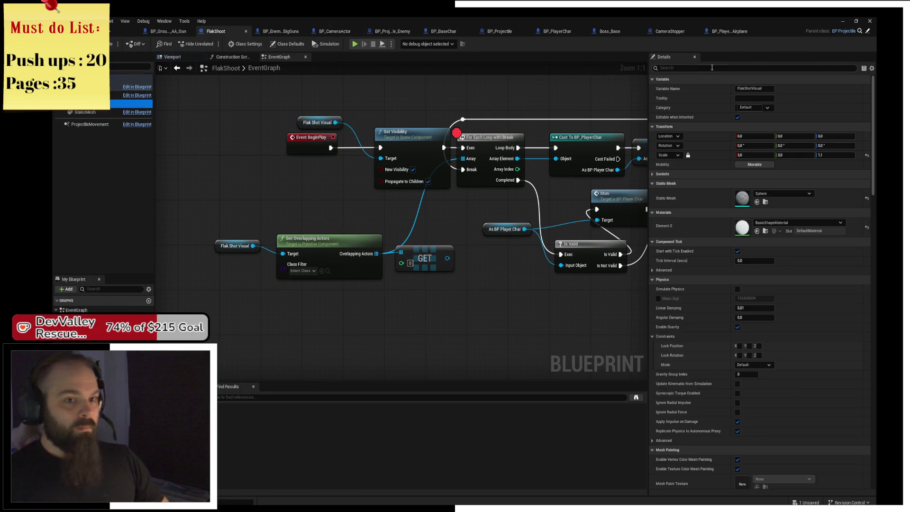
text(multi)
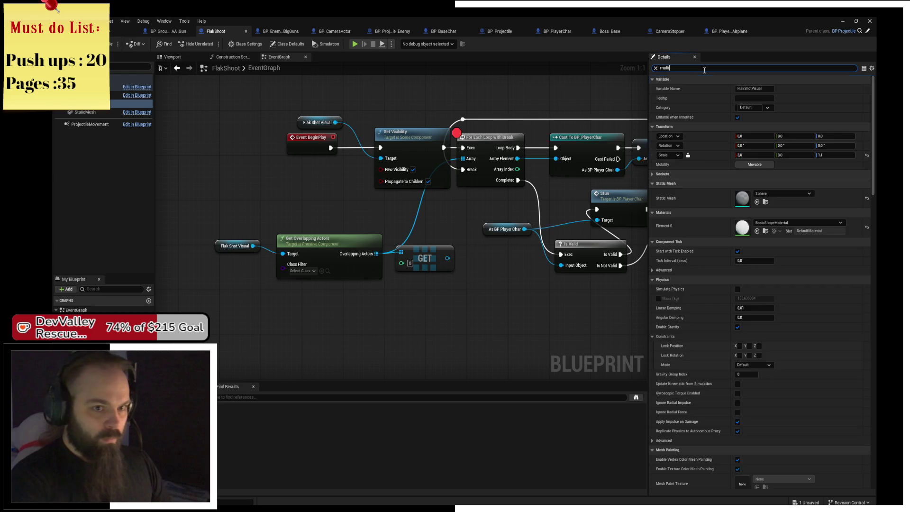
click(739, 136)
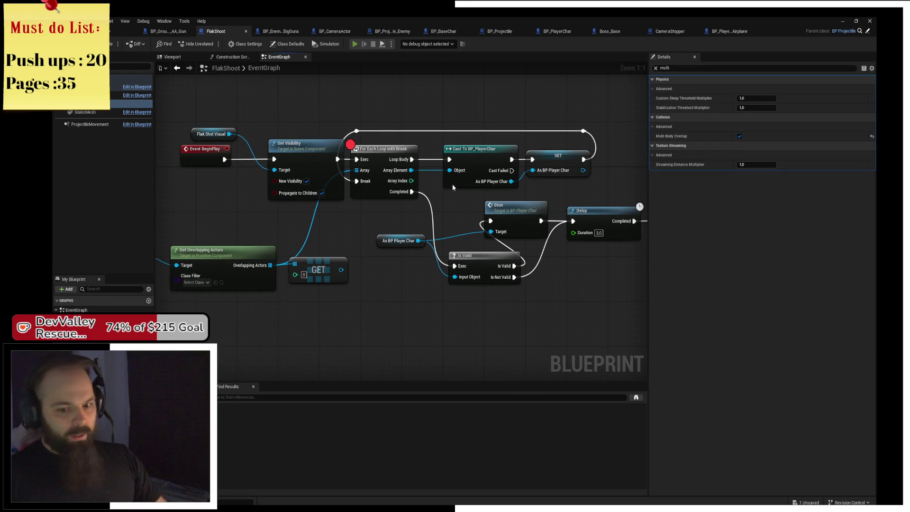
Playtest the level again, then view FlakShoot's components in the Viewport
click(354, 43)
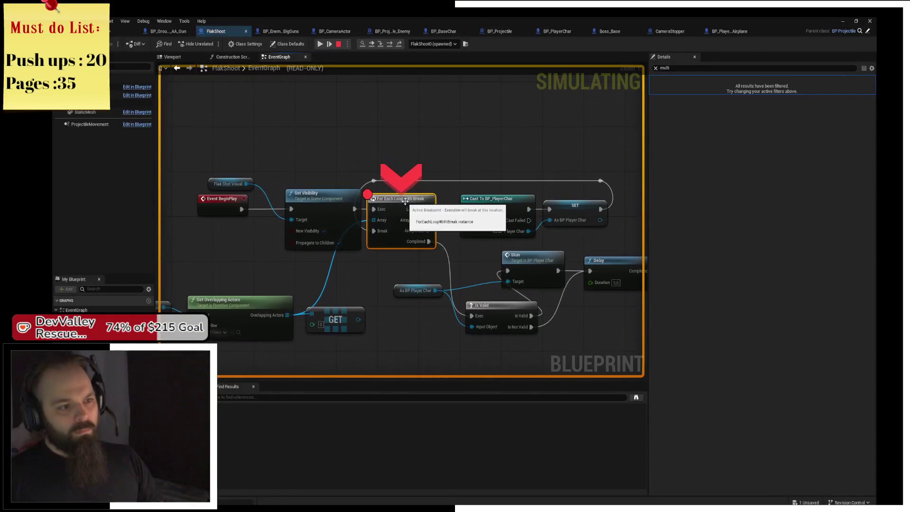
drag(176, 294, 368, 235)
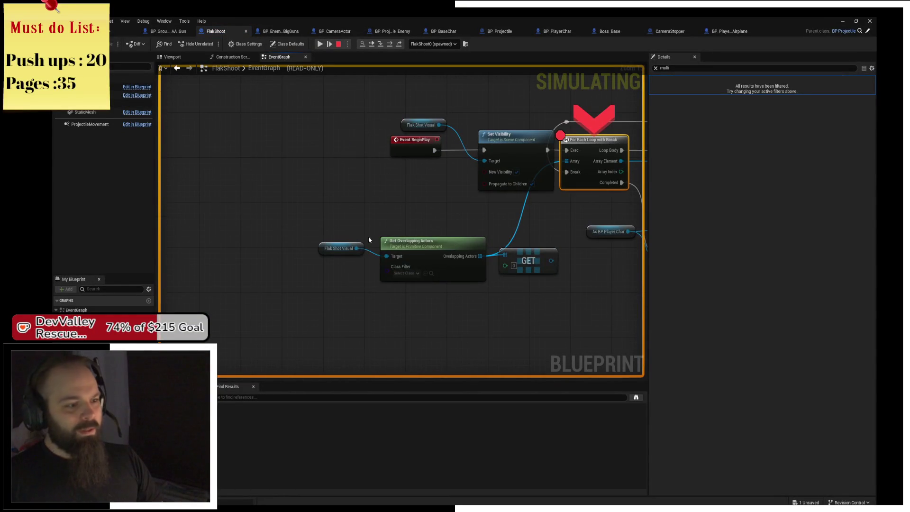
click(190, 58)
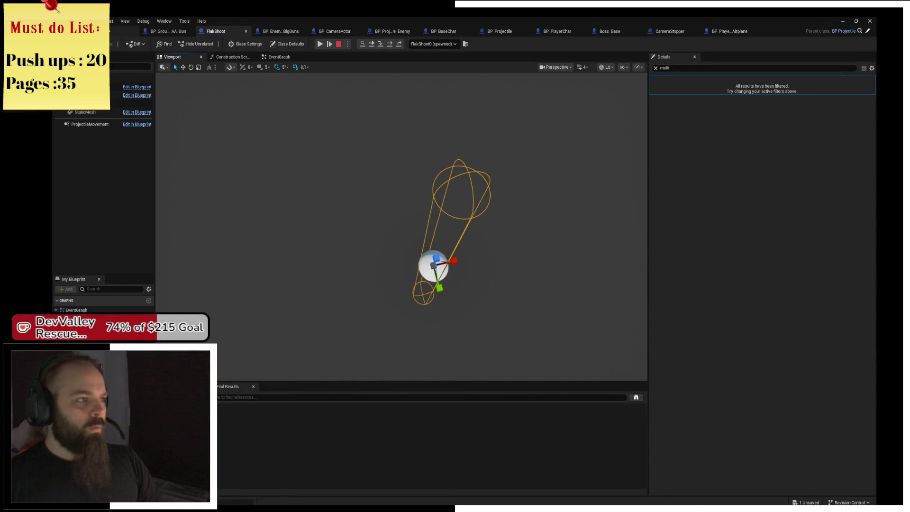
Stop the playtest, check the FlakShoot capsule's settings, and go back to its EventGraph
click(125, 31)
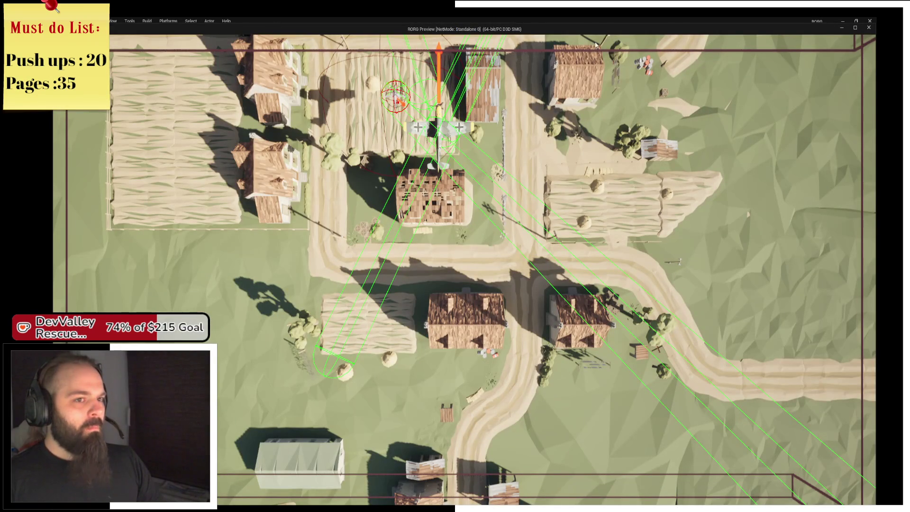
key(Escape)
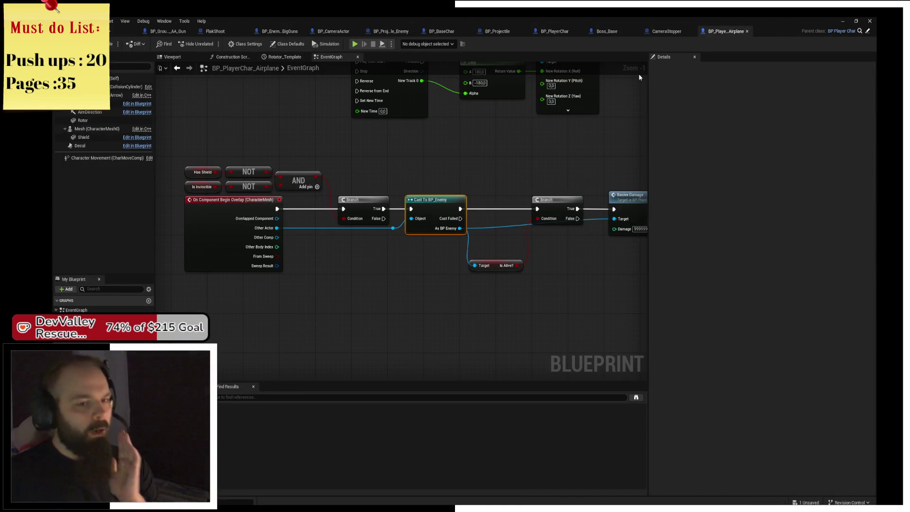
click(658, 33)
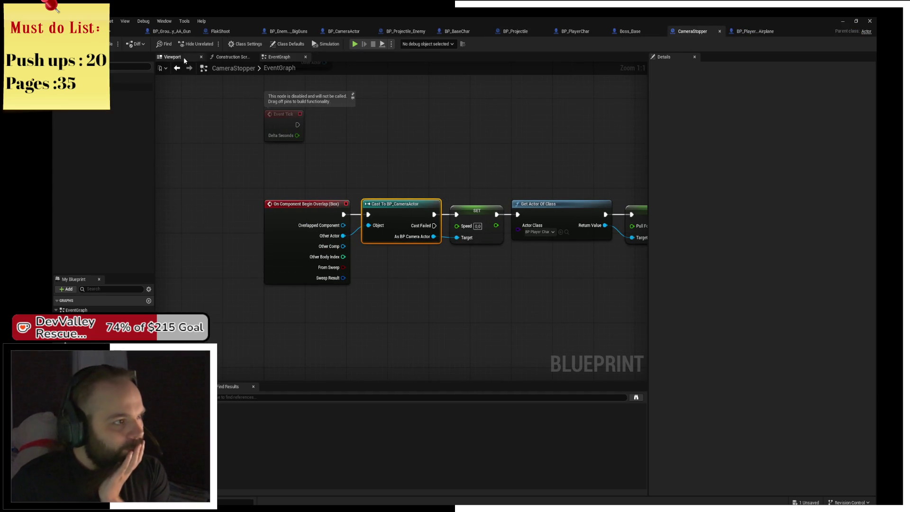
click(237, 31)
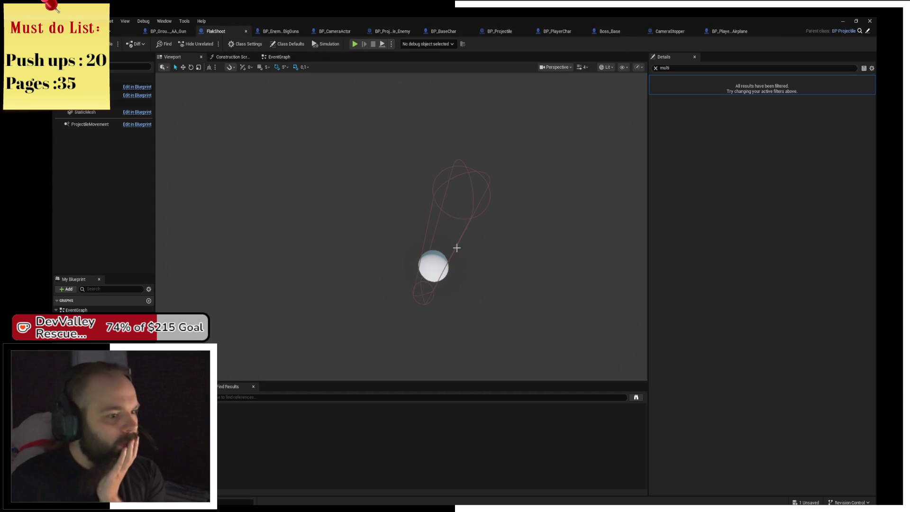
click(443, 199)
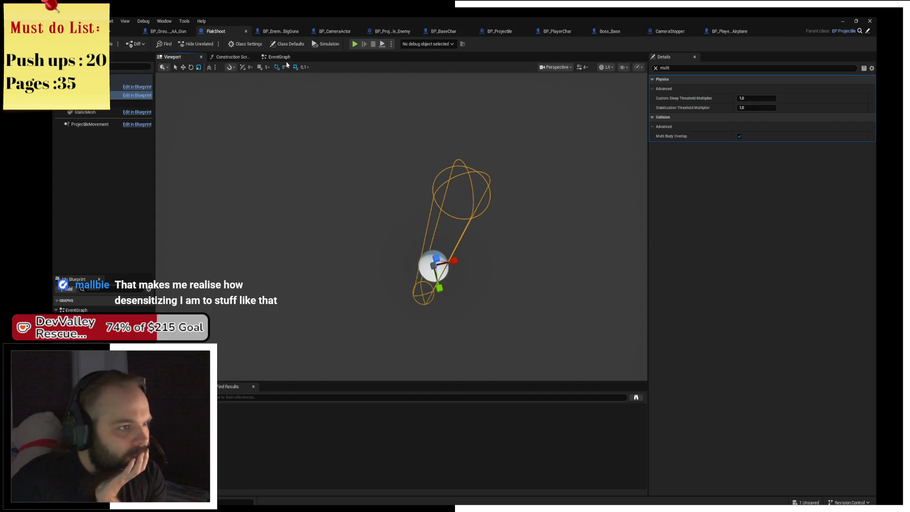
click(280, 57)
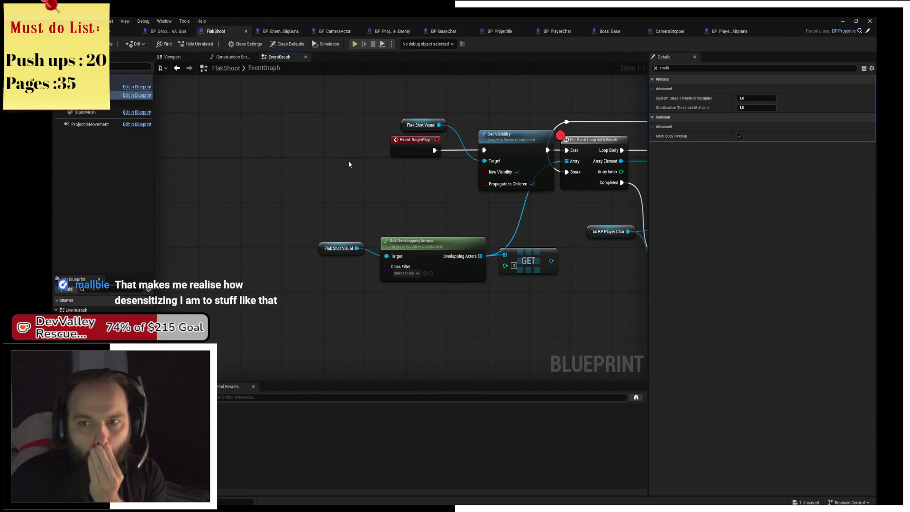
Retarget Get Overlapping Actors to the Capsule, delete the GET node, and feed the array into the loop
mouse_move(442, 270)
mouse_down()
mouse_move(394, 222)
mouse_move(326, 238)
mouse_up()
mouse_move(123, 95)
mouse_down()
mouse_move(250, 218)
mouse_move(303, 235)
mouse_up()
click(398, 186)
drag(398, 187, 297, 180)
click(378, 242)
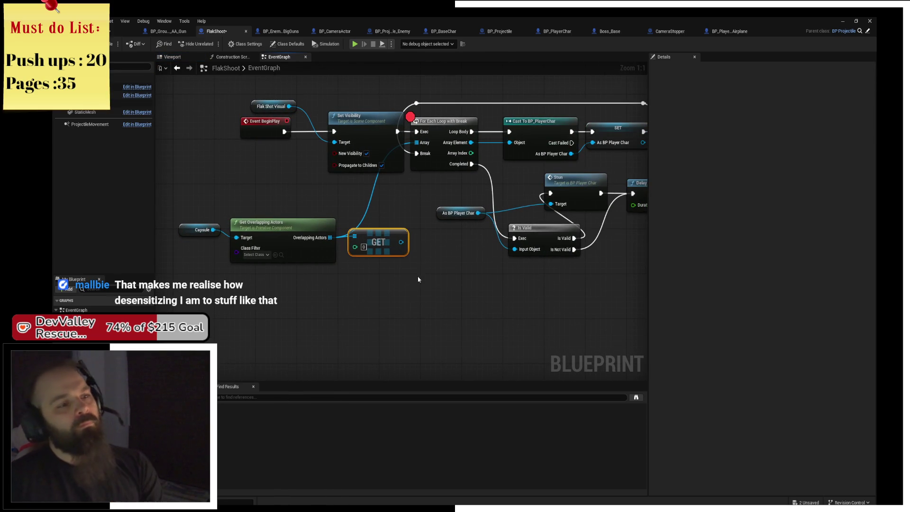
key(Delete)
mouse_move(384, 201)
mouse_down()
mouse_move(376, 210)
mouse_move(336, 192)
mouse_move(380, 205)
mouse_up()
mouse_move(227, 97)
mouse_down()
mouse_move(365, 152)
mouse_move(320, 126)
mouse_up()
click(351, 90)
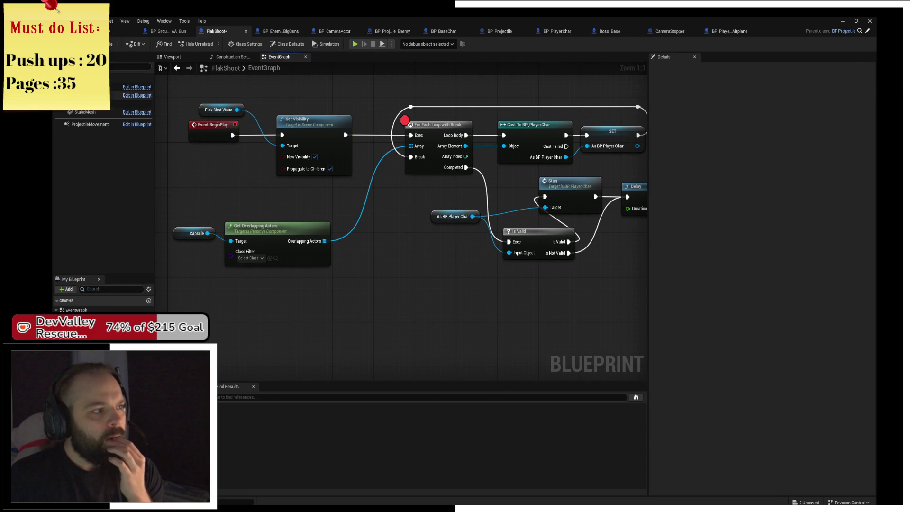
Review the Capsule's overlap and Collision settings in Details, then start a playtest with Alt+P
click(130, 95)
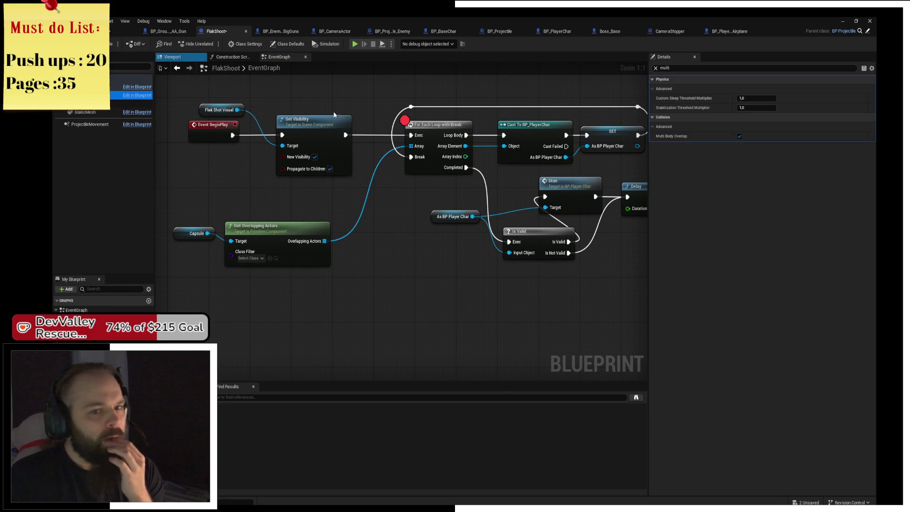
click(681, 68)
key(ctrl+a)
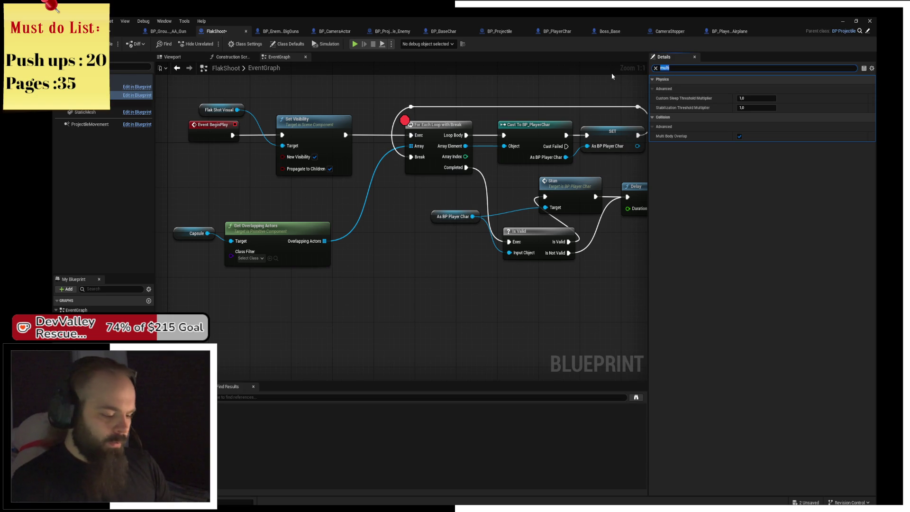
text(overlap)
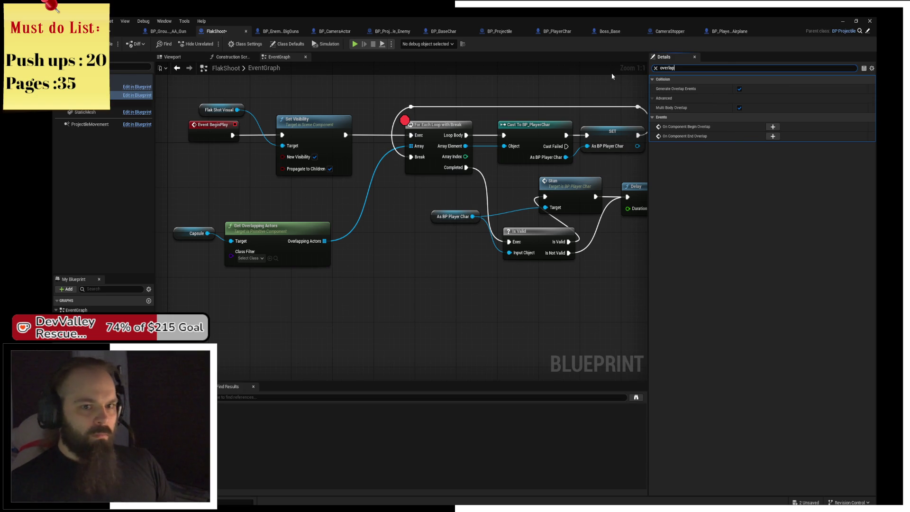
click(727, 67)
key(BackSpace)
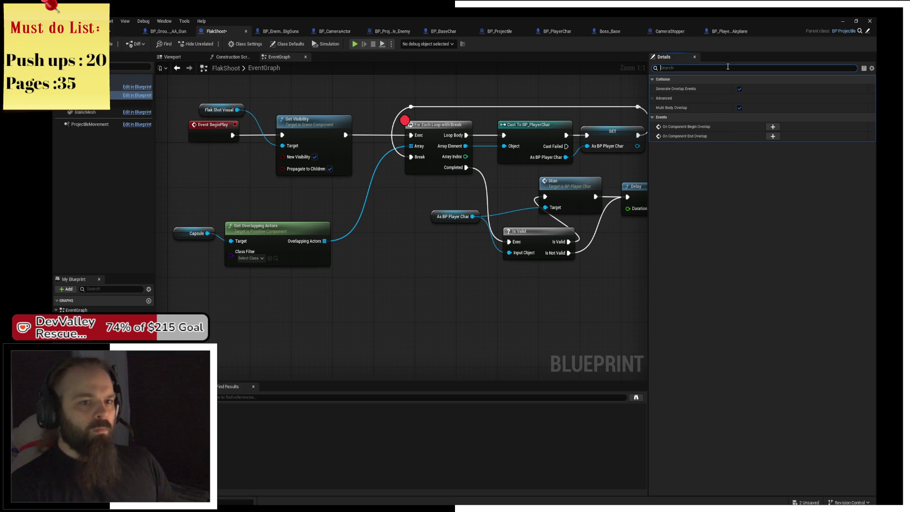
scroll(758, 279, down, 15)
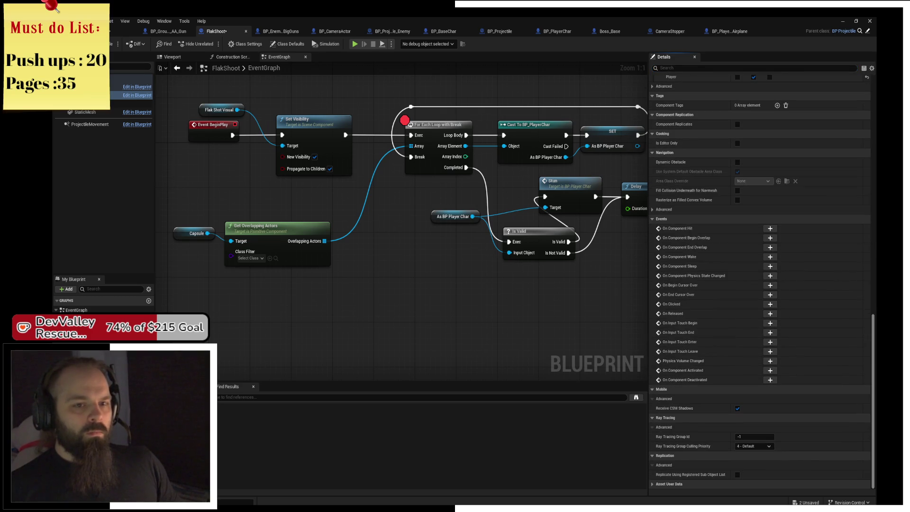
scroll(758, 283, up, 5)
scroll(758, 281, up, 8)
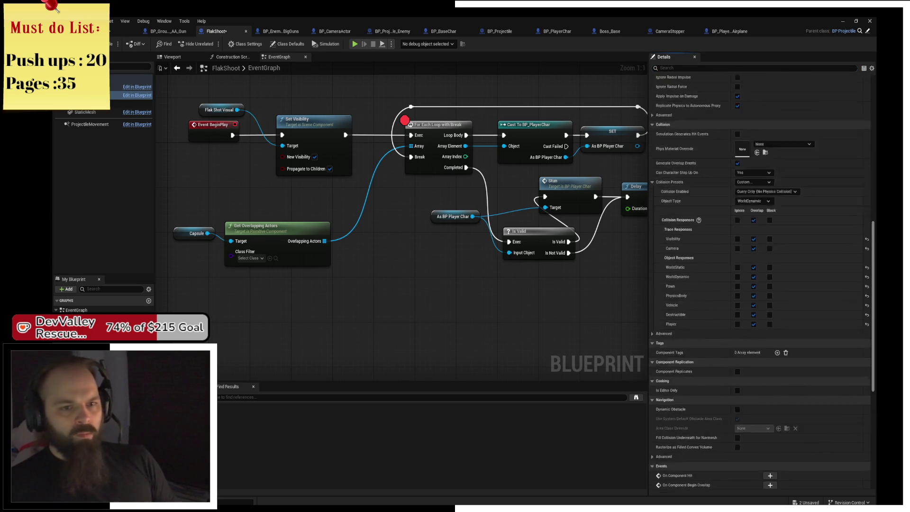
scroll(758, 281, down, 2)
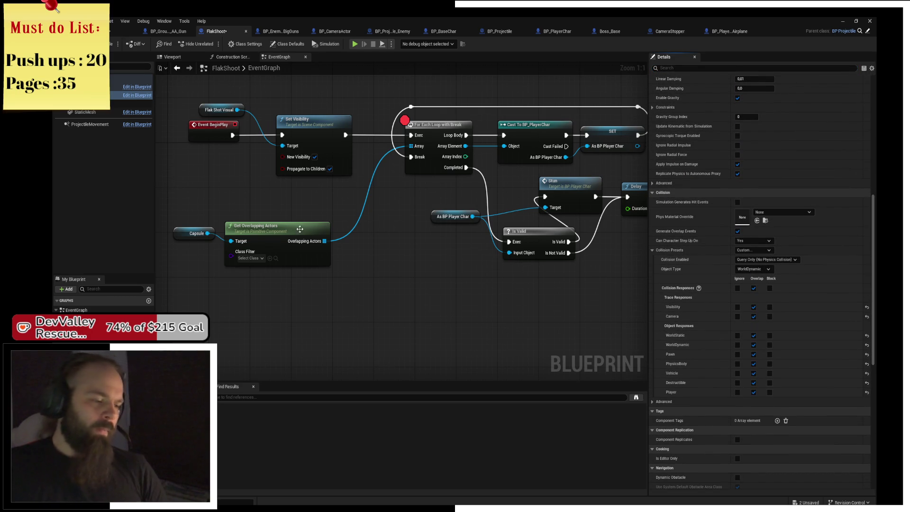
key(alt+p)
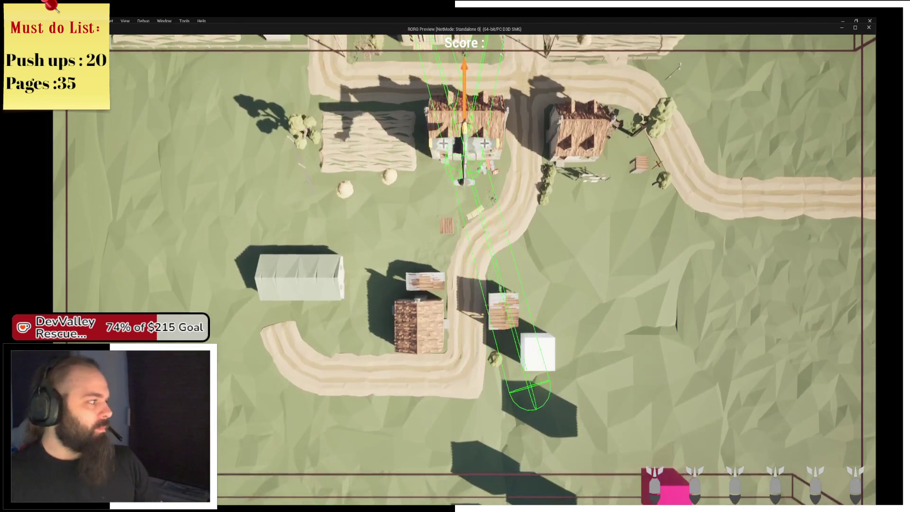
Step past the FlakShoot breakpoint, confirm Overlapping Actors shows Num=0, and stop the simulation
key(alt+Tab)
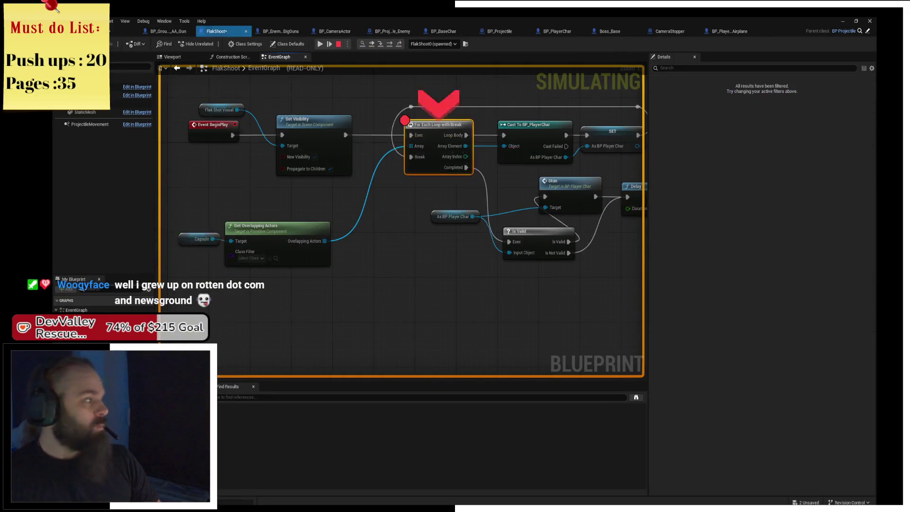
mouse_move(376, 224)
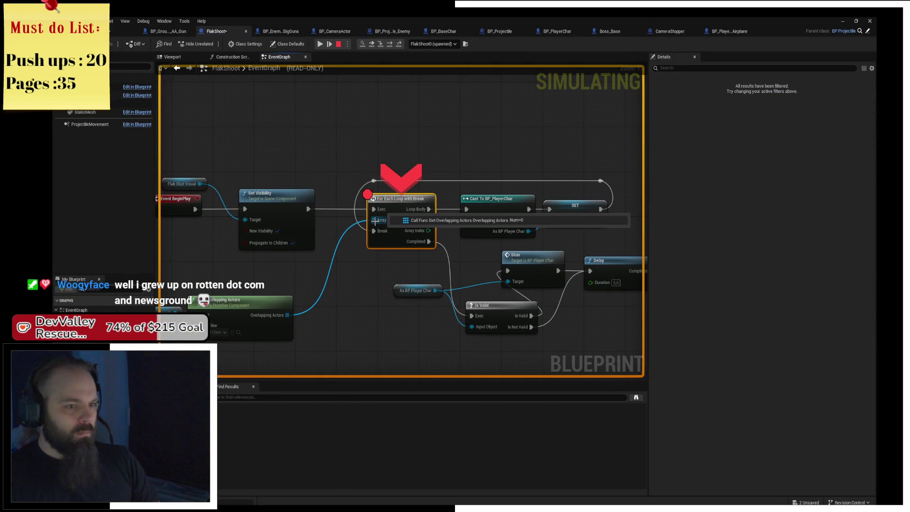
click(390, 44)
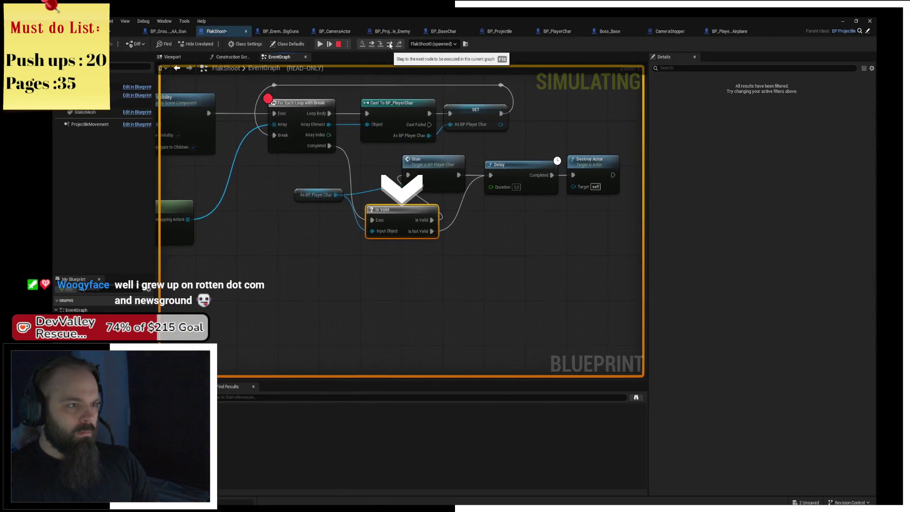
mouse_move(326, 195)
mouse_move(306, 273)
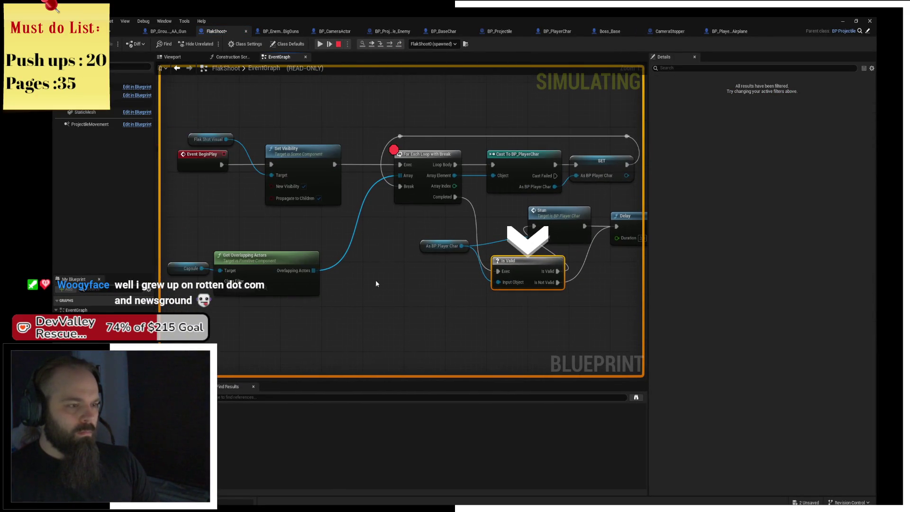
mouse_move(226, 274)
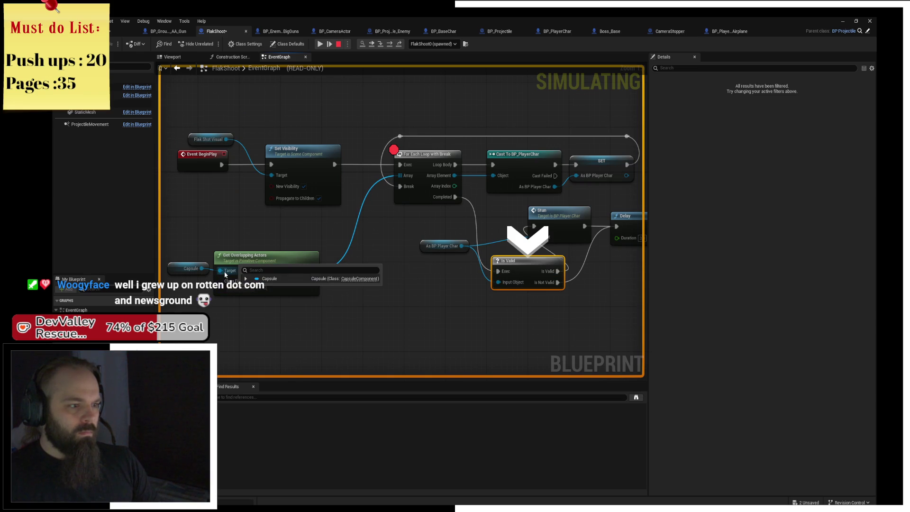
click(341, 44)
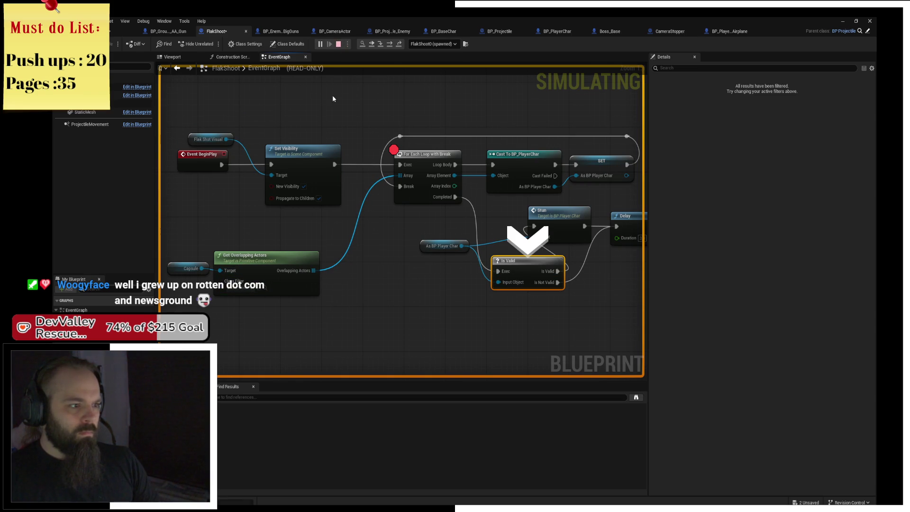
click(176, 57)
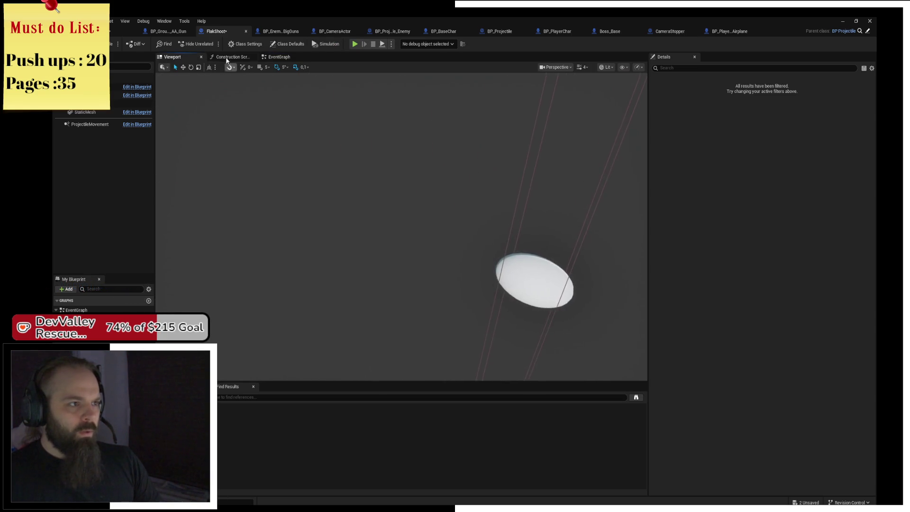
click(280, 56)
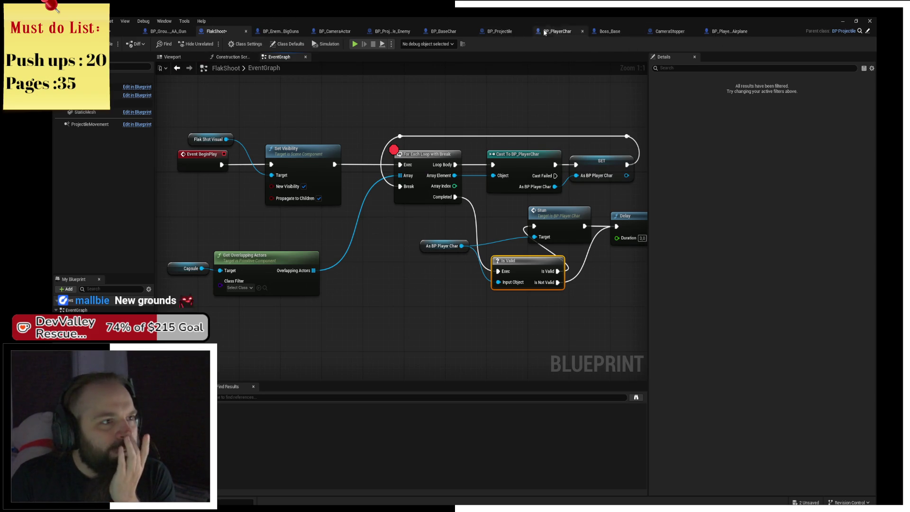
Place a FlakShoot near the houses, simulate past its breakpoint, and view the Accessed None error
click(109, 32)
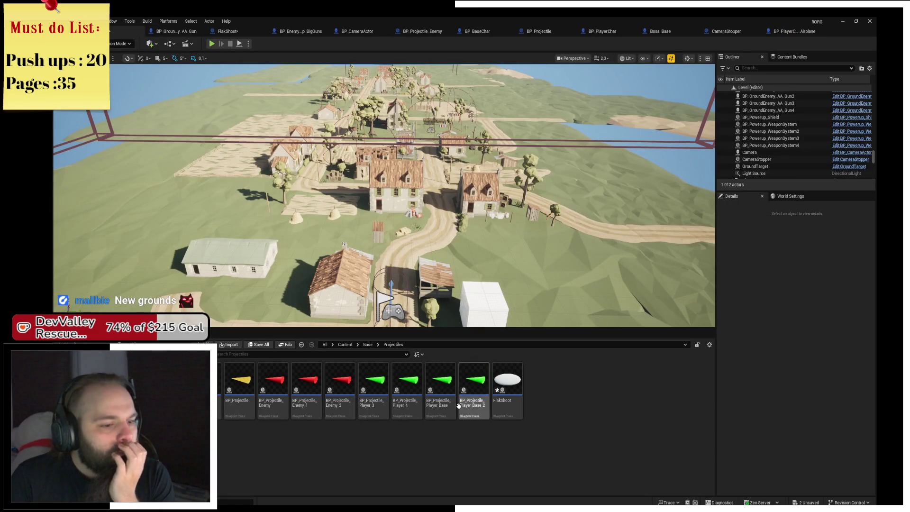
mouse_move(421, 285)
mouse_down()
mouse_move(371, 194)
mouse_move(355, 194)
mouse_move(371, 145)
mouse_move(370, 211)
mouse_up()
click(212, 43)
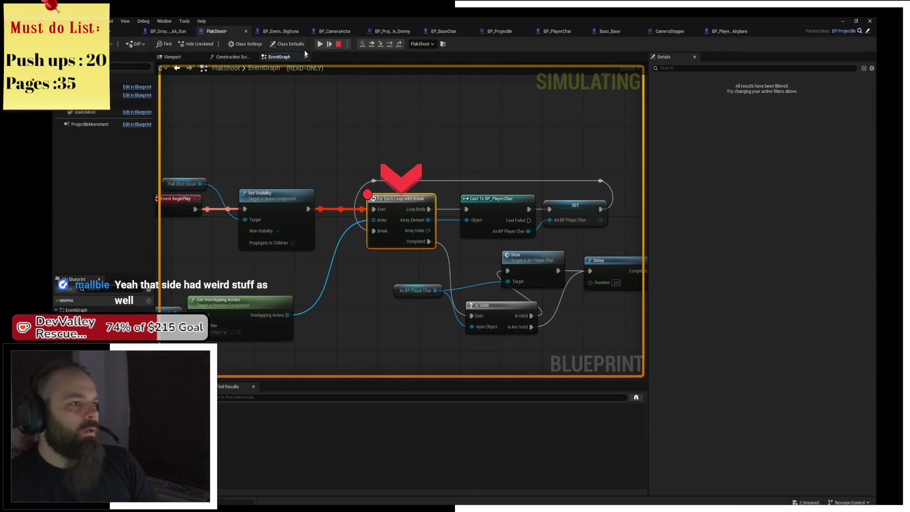
click(320, 44)
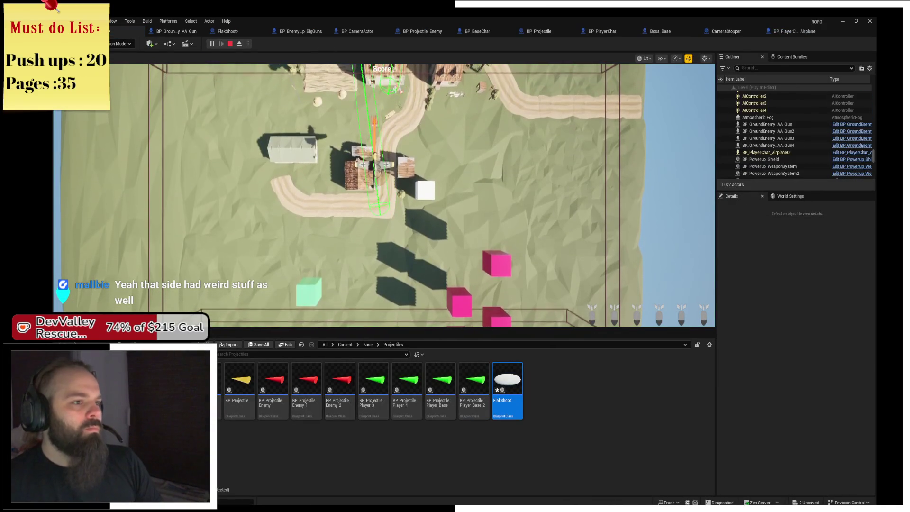
key(alt+Tab)
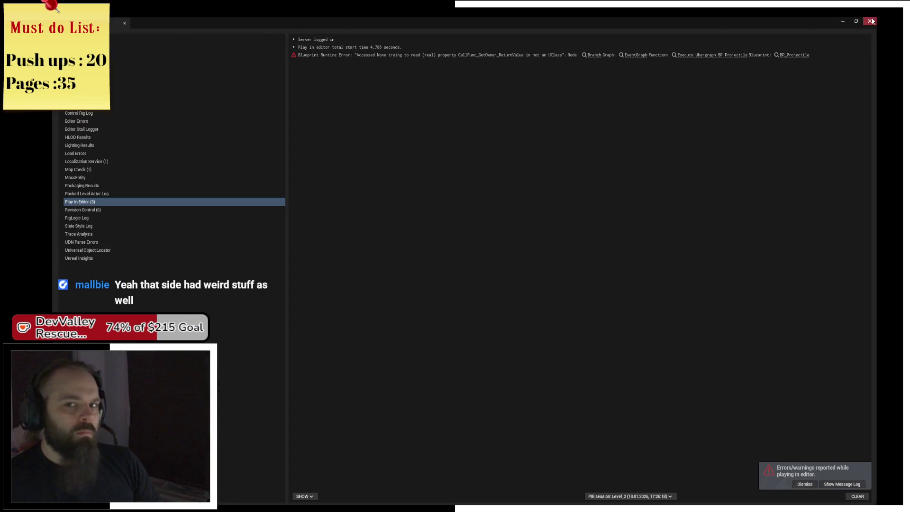
Close the Message Log and delete the placed FlakShoot actor from the level
click(870, 21)
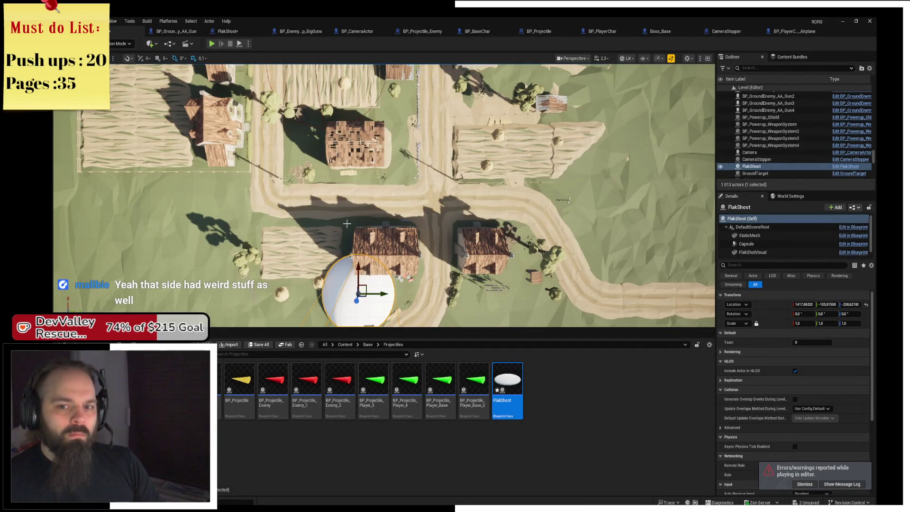
drag(346, 223, 355, 223)
key(Delete)
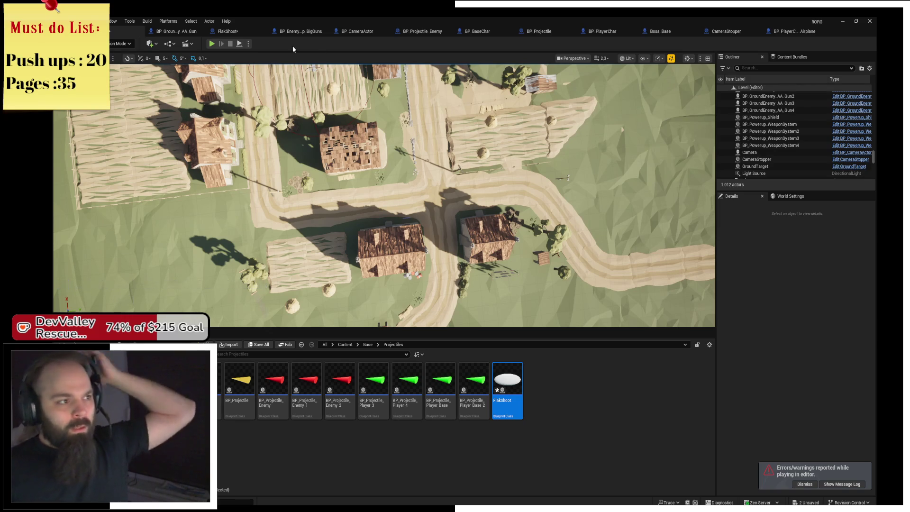
Run and stop a quick playtest, then bring up the BP_BaseChar event graph
key(alt+p)
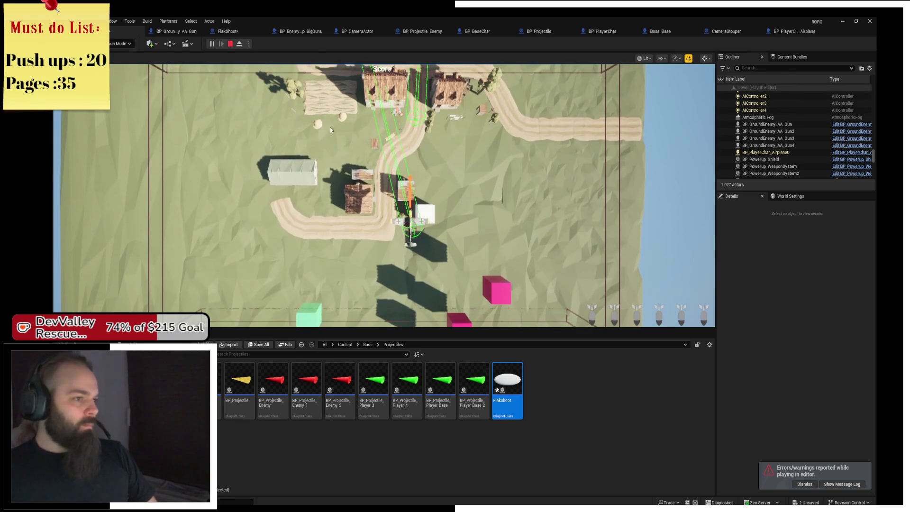
key(Escape)
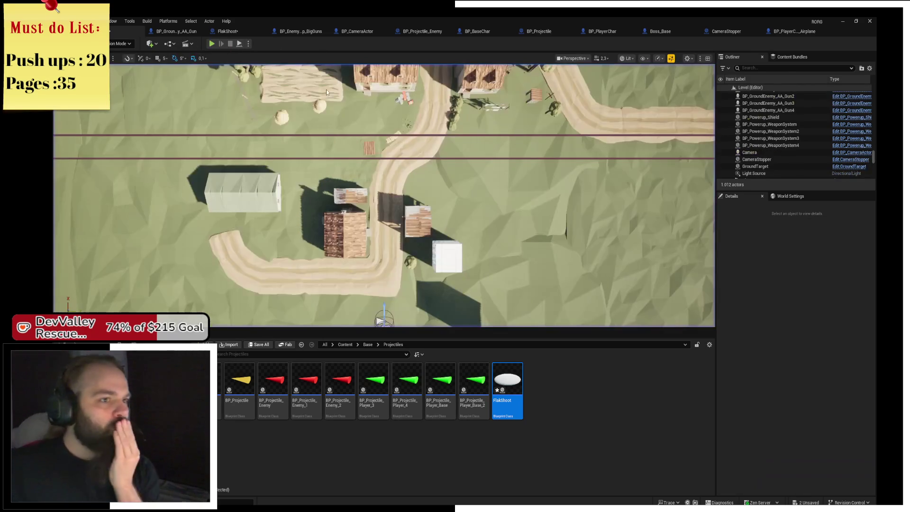
click(490, 31)
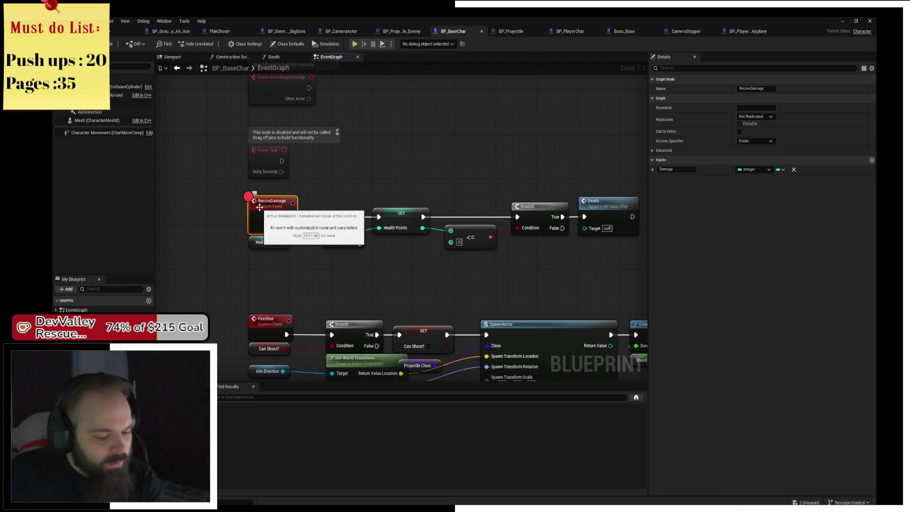
Inspect BP_PlayerChar's CollisionCylinder collision settings, then launch Play until the FlakShoot breakpoint pauses
click(518, 31)
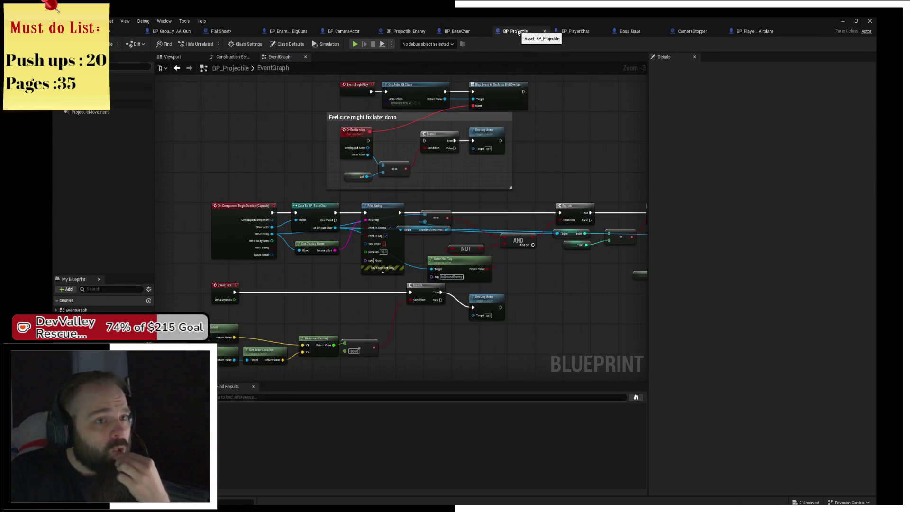
click(586, 34)
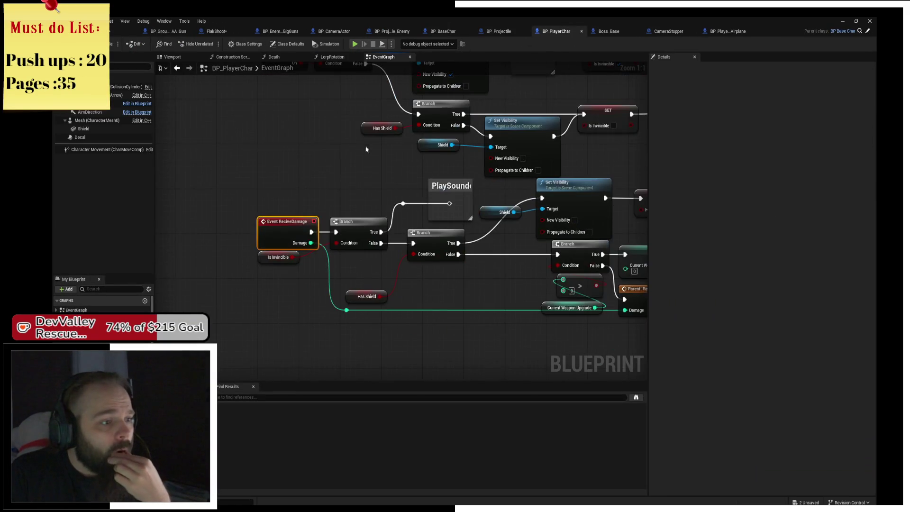
drag(345, 127, 321, 217)
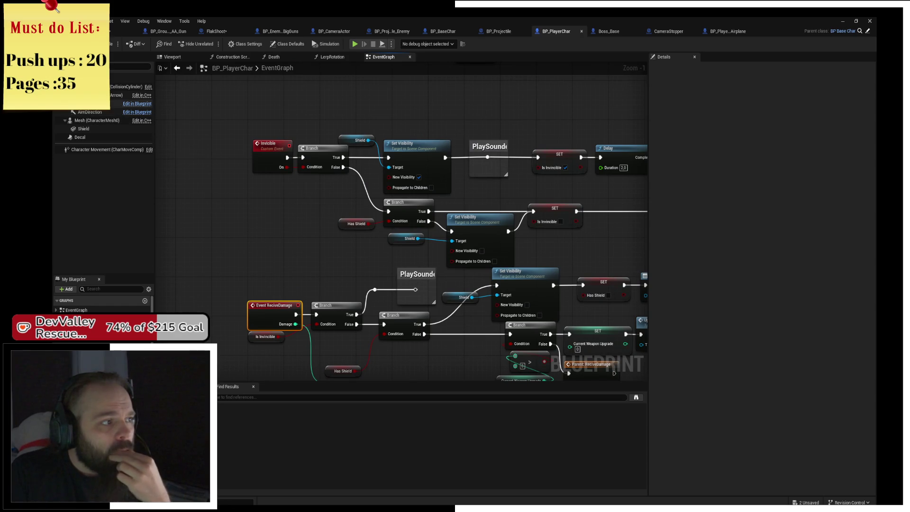
click(128, 87)
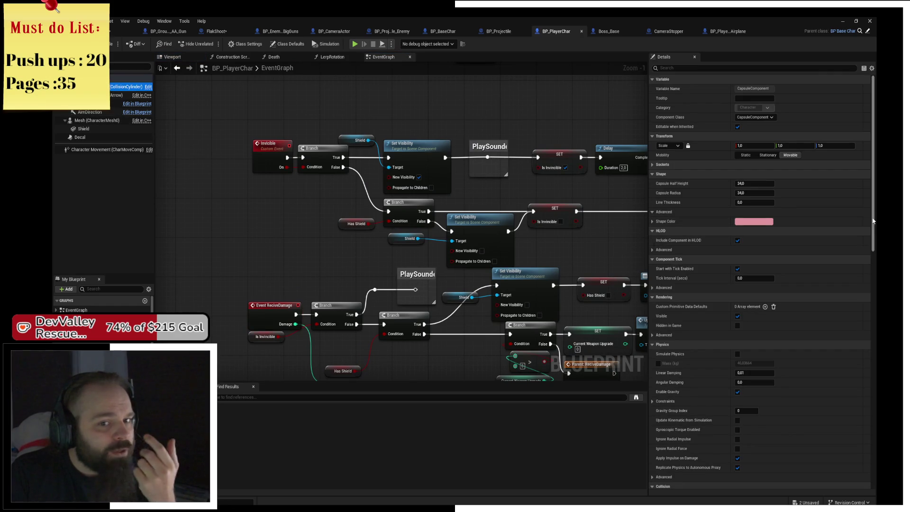
scroll(758, 285, down, 3)
scroll(730, 224, down, 10)
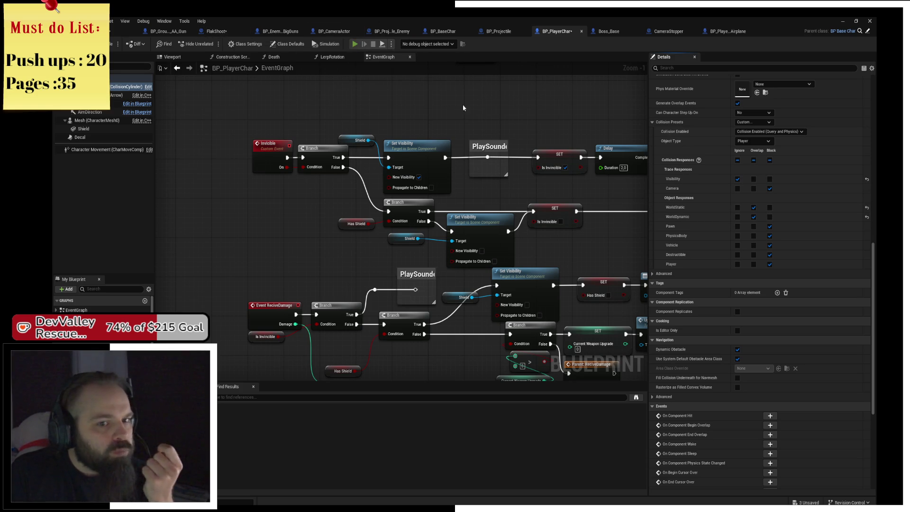
key(alt+p)
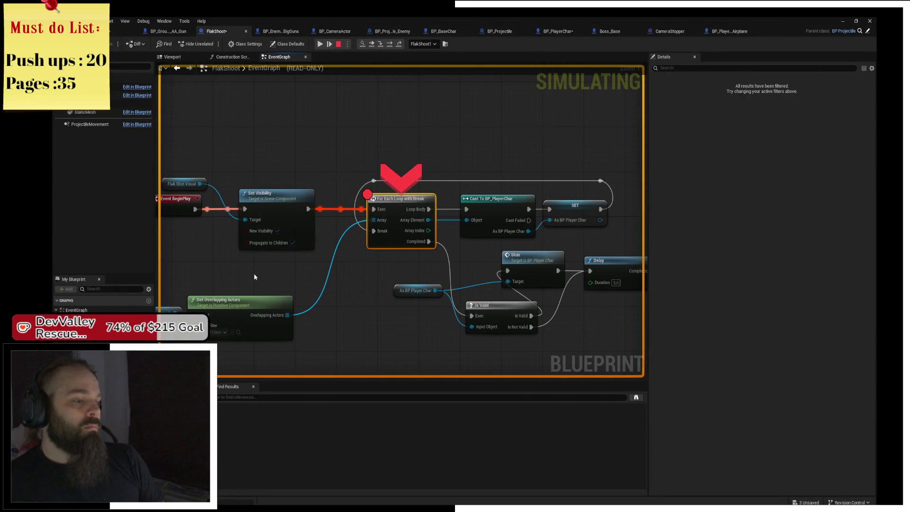
Check that Get Overlapping Actors still reads Num=0, glancing at the FlakShoot viewport
drag(218, 279, 356, 246)
mouse_move(312, 281)
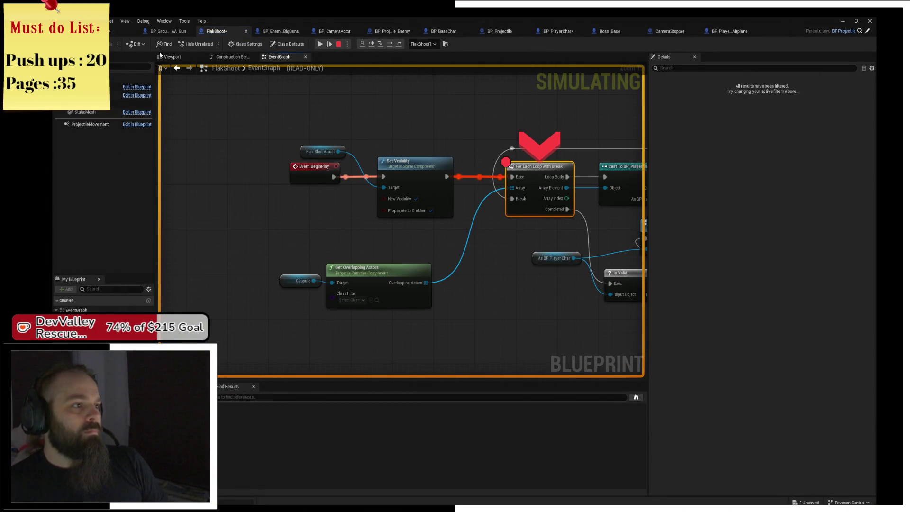
click(172, 57)
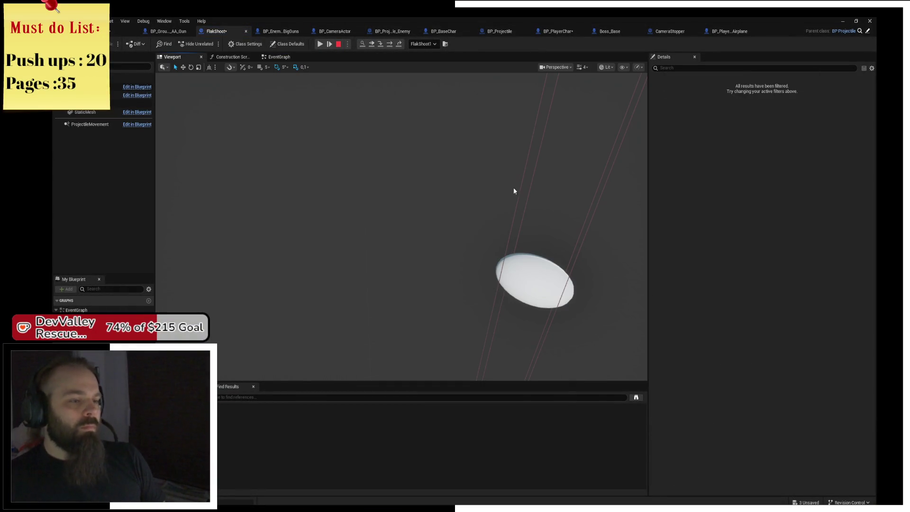
click(296, 59)
drag(454, 189, 345, 204)
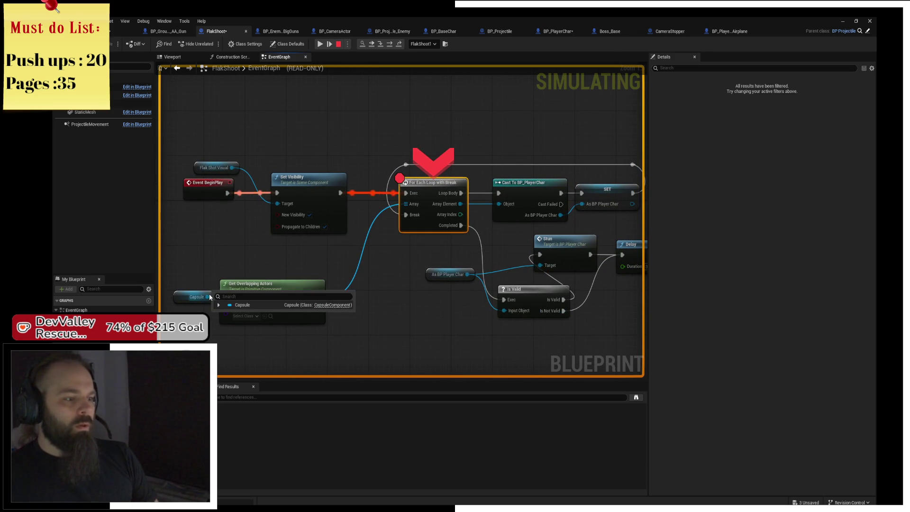
mouse_move(313, 302)
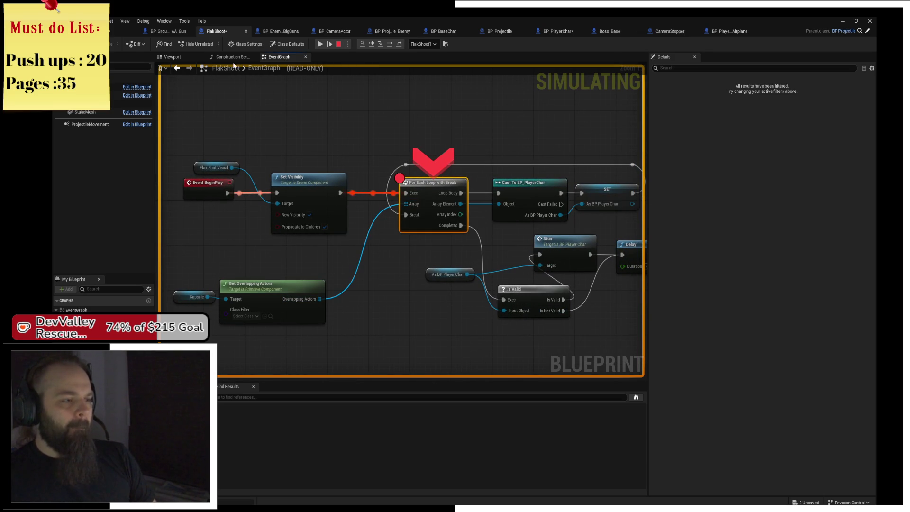
Stop the running simulation and shift the BeginPlay nodes to make room
click(338, 43)
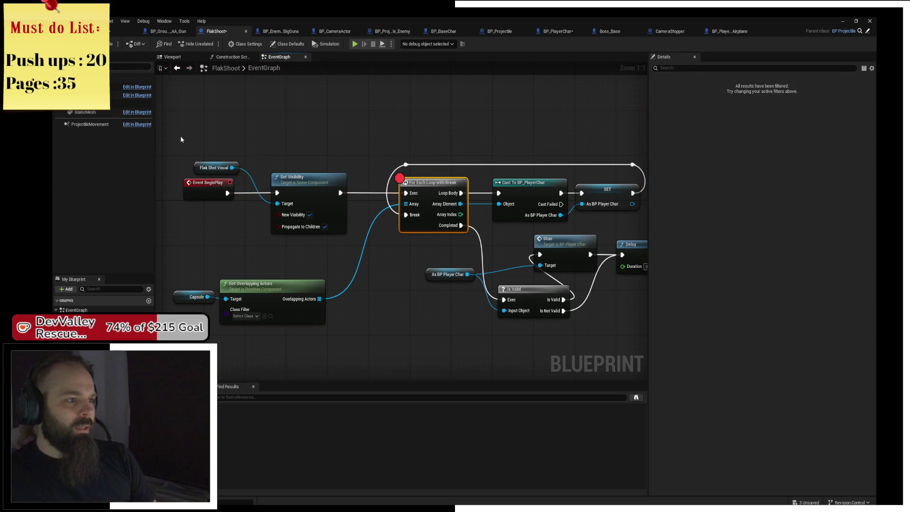
drag(320, 189, 257, 189)
scroll(168, 193, up, 4)
Insert a Delay node between Set Visibility and the For Each Loop
drag(348, 192, 397, 193)
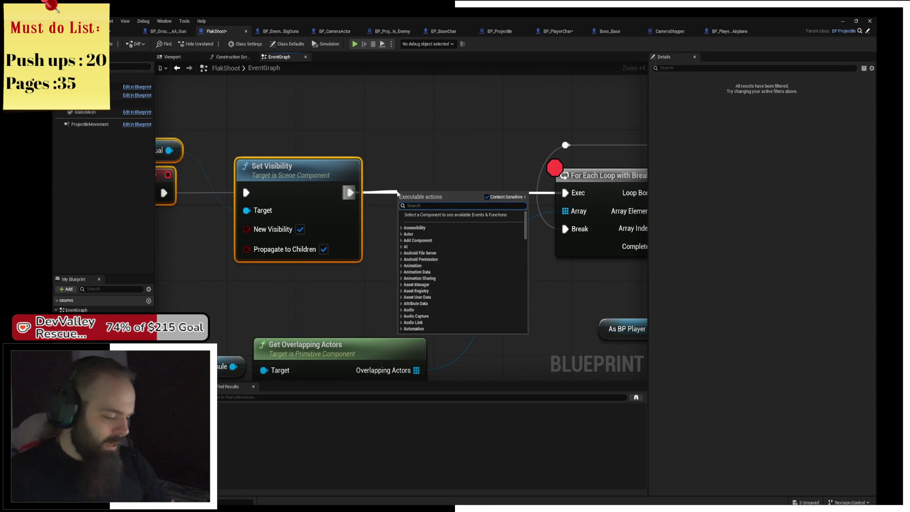
text(delay)
key(Return)
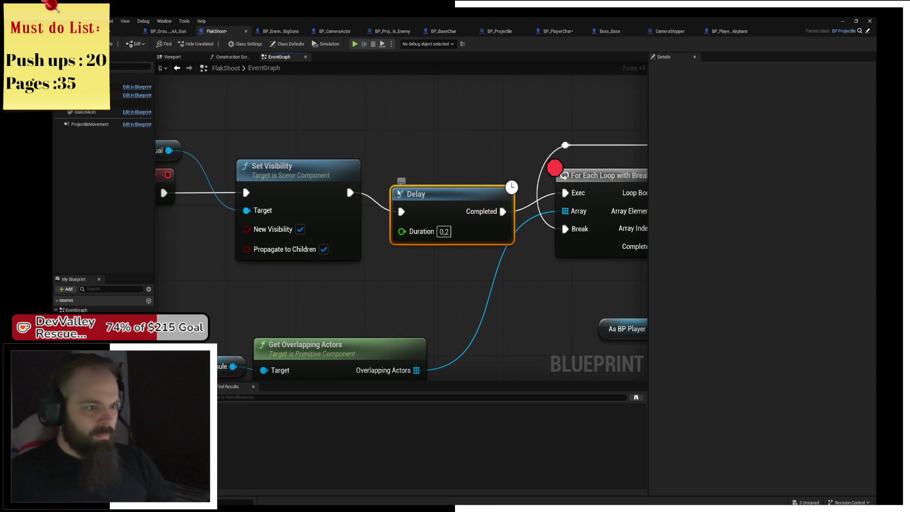
drag(397, 191, 380, 172)
Set the Delay duration to 0,1 seconds and launch a playtest with Alt+P
click(428, 212)
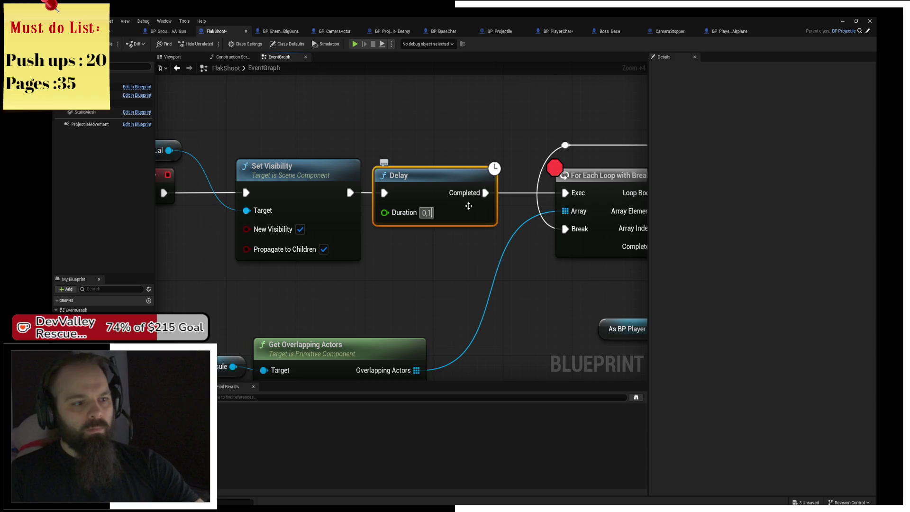
text(0,1)
key(Return)
key(alt+p)
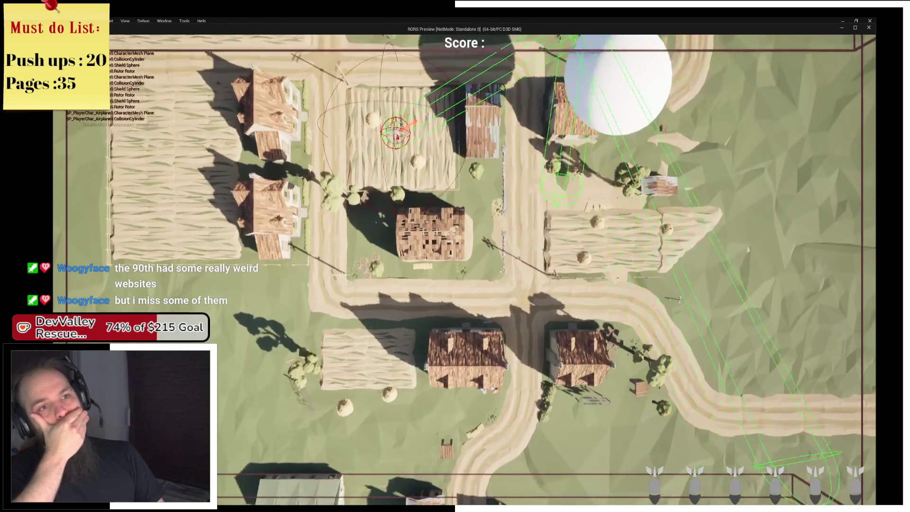
Put a breakpoint on the Delay node, step and resume through FlakShoot, then end the run
key(F9)
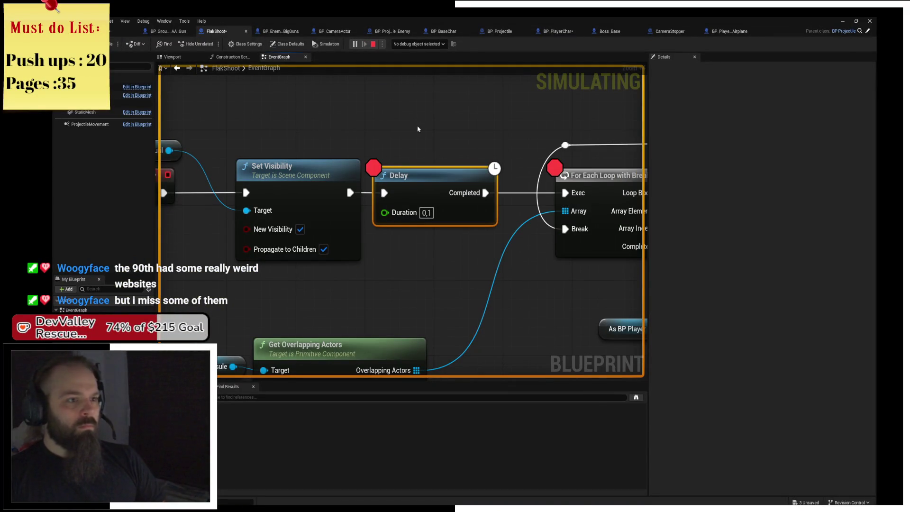
key(F5)
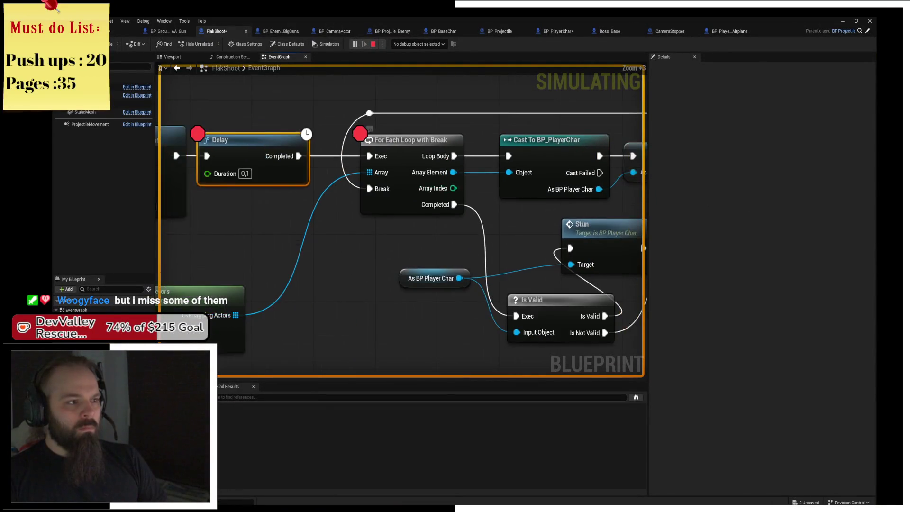
key(F8)
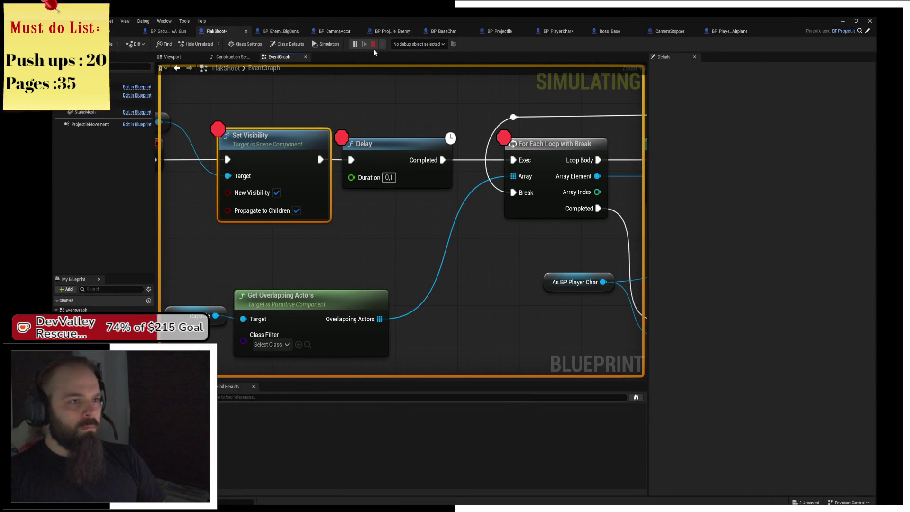
key(F8)
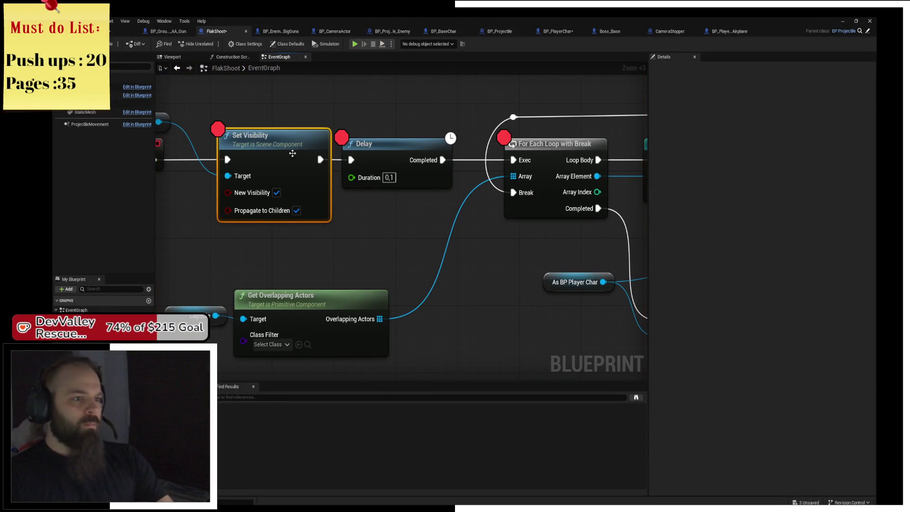
key(F10)
key(F10)
key(Escape)
scroll(306, 162, down, 6)
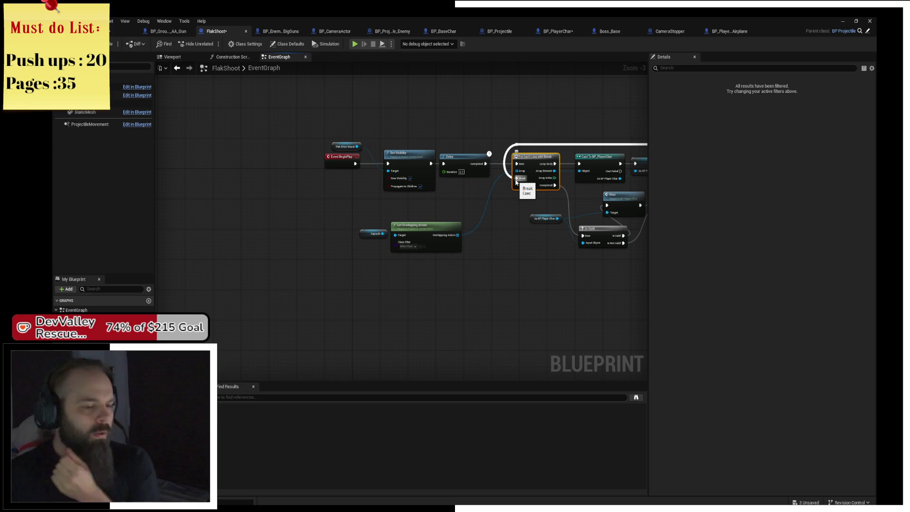
Select the Stun, Delay and Destroy Actor nodes and move them further right
mouse_move(517, 181)
mouse_down()
mouse_move(422, 171)
mouse_move(441, 238)
mouse_up()
drag(484, 177, 436, 155)
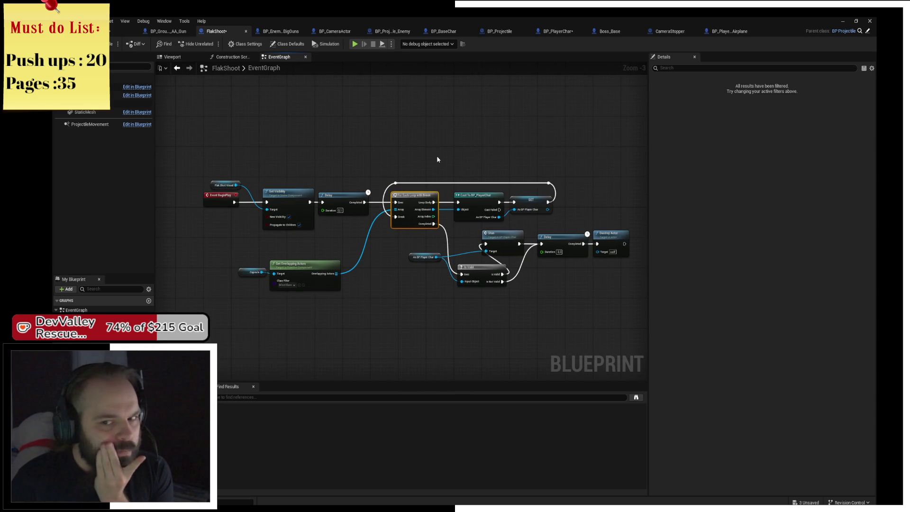
scroll(436, 155, up, 4)
click(278, 244)
ctrl+click(374, 265)
ctrl+click(445, 264)
drag(374, 265, 457, 271)
click(333, 316)
Add reroute points on the Is Not Valid and Is Valid wires and straighten them
double_click(356, 298)
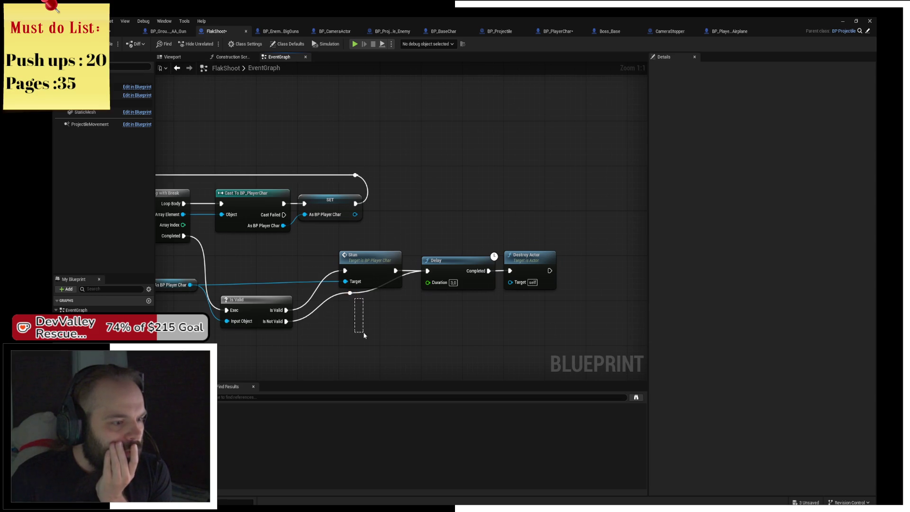
drag(365, 319, 381, 325)
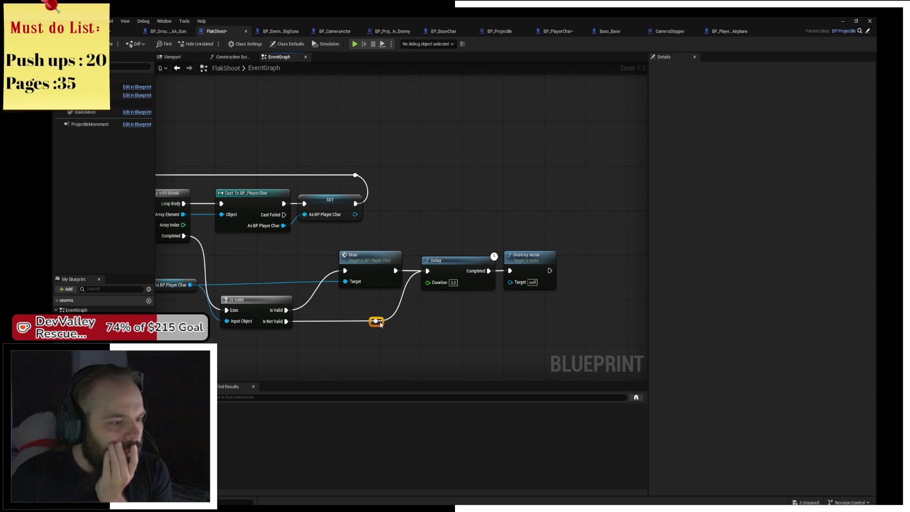
double_click(311, 296)
drag(318, 280, 318, 274)
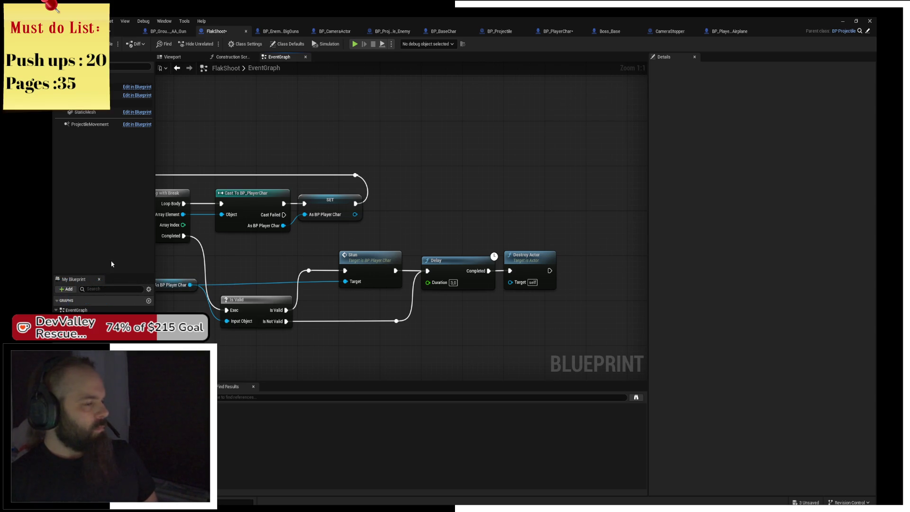
drag(516, 305, 562, 289)
mouse_move(281, 221)
mouse_down()
mouse_move(400, 214)
mouse_move(422, 229)
mouse_up()
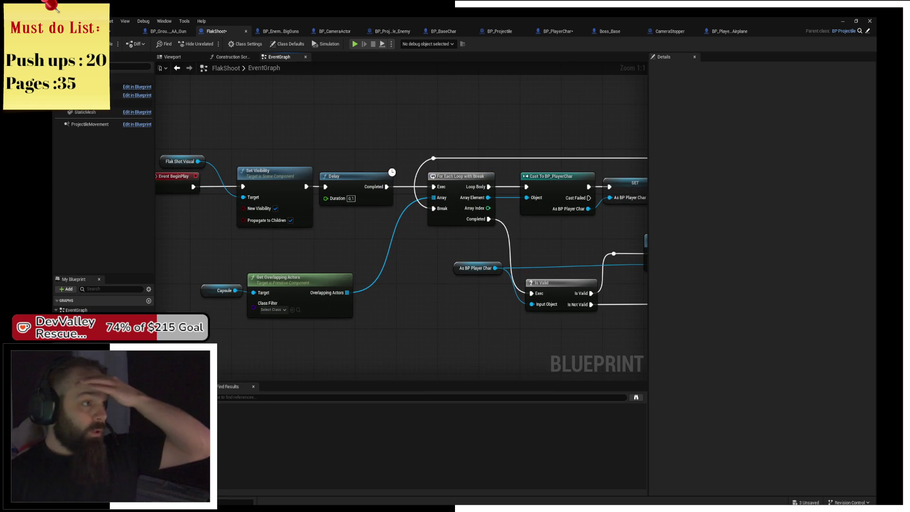
In BP_GroundEnemy_AA_Gun, set the upper Random Float in Range to Min -200, Max 200
click(167, 31)
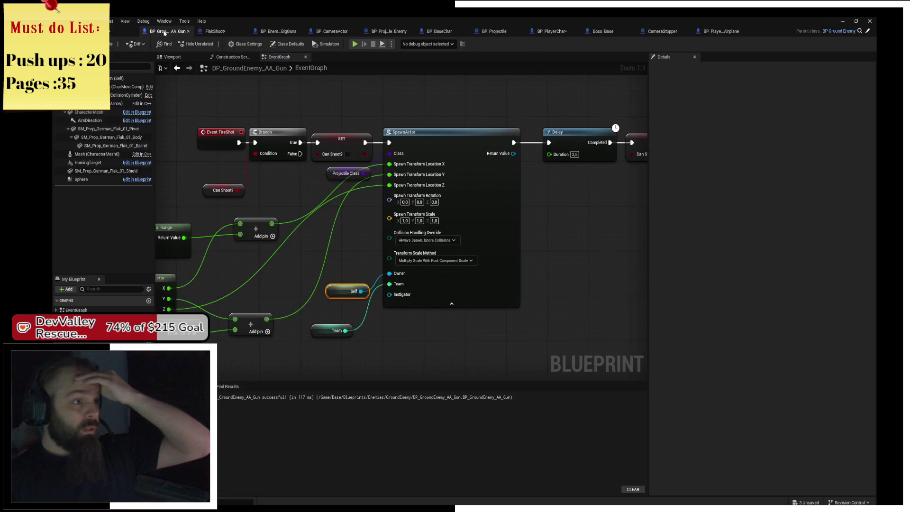
mouse_move(337, 85)
mouse_down()
mouse_move(422, 105)
mouse_move(508, 83)
mouse_up()
click(309, 220)
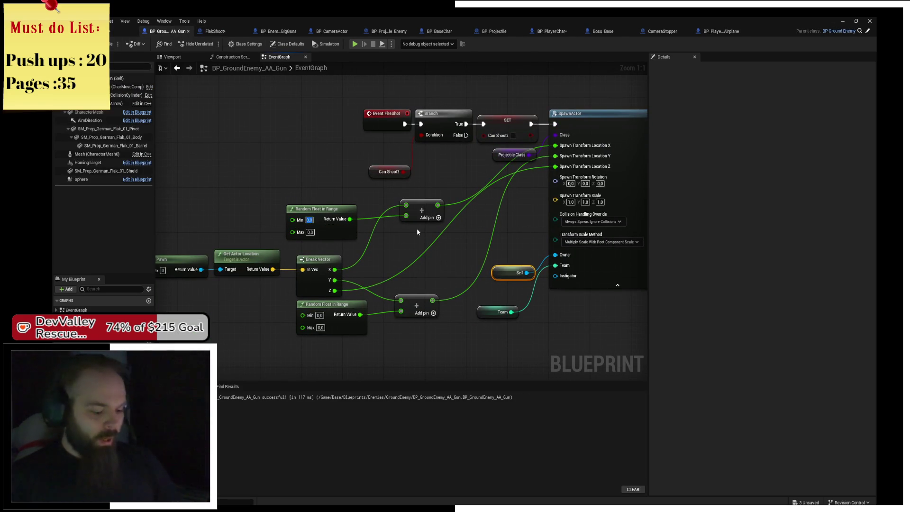
text(-200)
key(Tab)
text(200)
key(Tab)
Set the lower Random Float in Range to Min -200, Max 200, save, and start a playtest
key(BackSpace)
text(0)
key(Tab)
text(200)
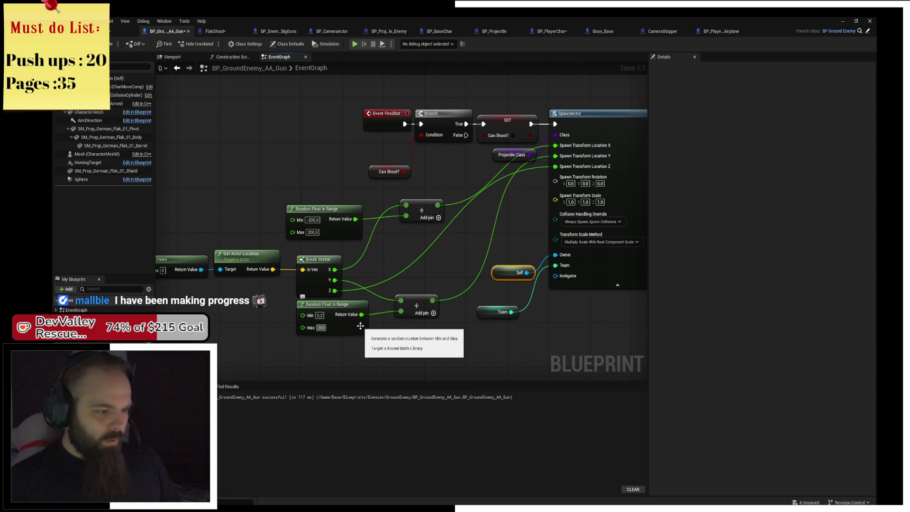
key(Tab)
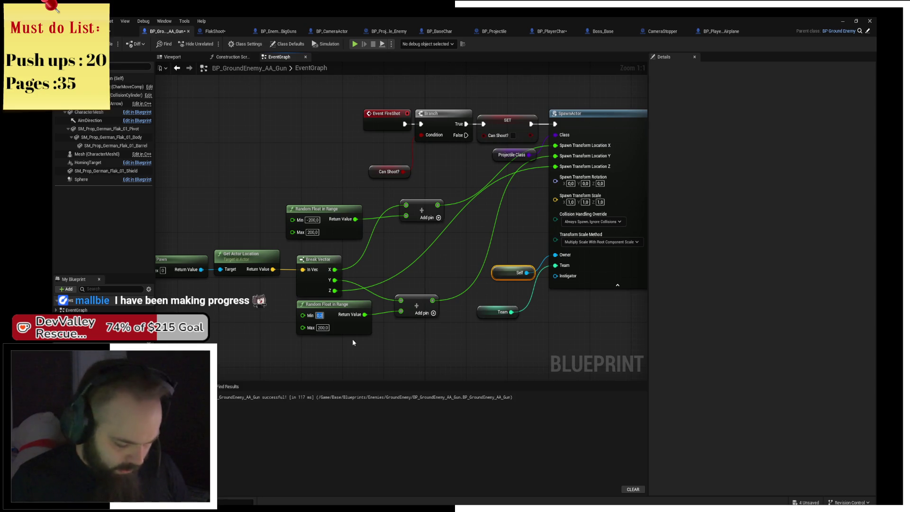
text(-200)
key(ctrl+s)
click(354, 44)
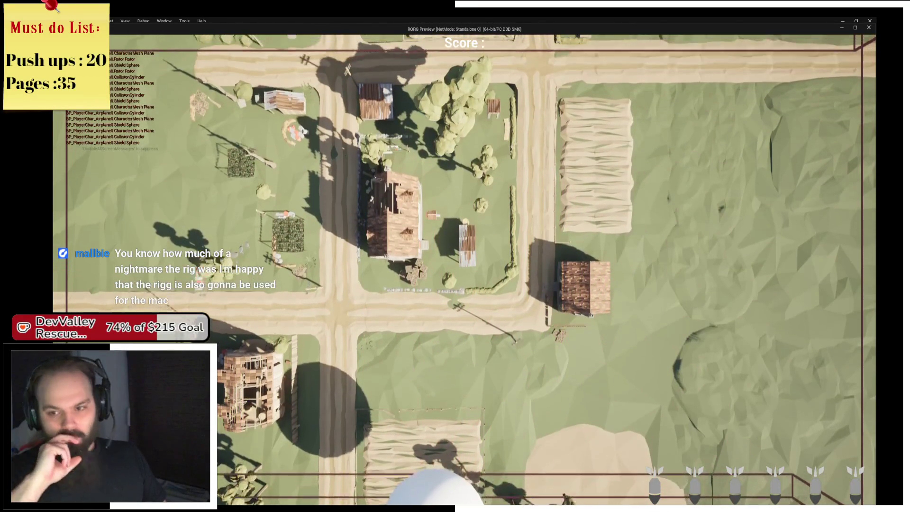
Switch from the running playtest back to the AA gun blueprint editor
key(alt+Tab)
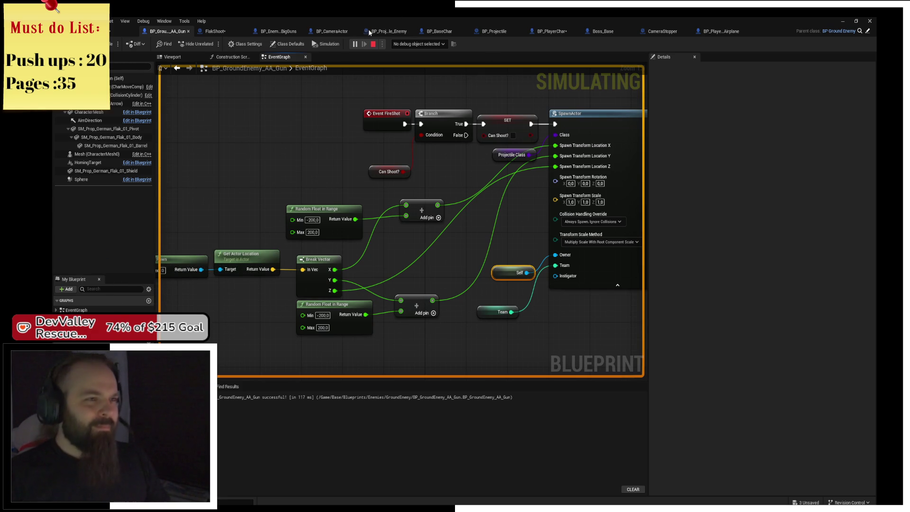
Stop the playtest, place the Can Shoot? getter beside the Branch, and save
click(373, 43)
drag(388, 171, 383, 137)
click(362, 175)
key(ctrl+s)
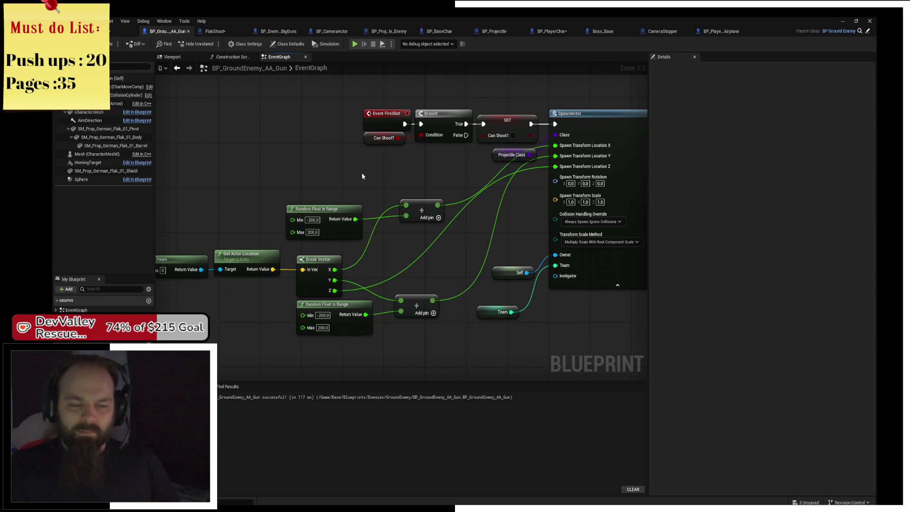
Move the Random Float offset nodes and Team node up into place, save, and frame the graph
drag(347, 210, 367, 170)
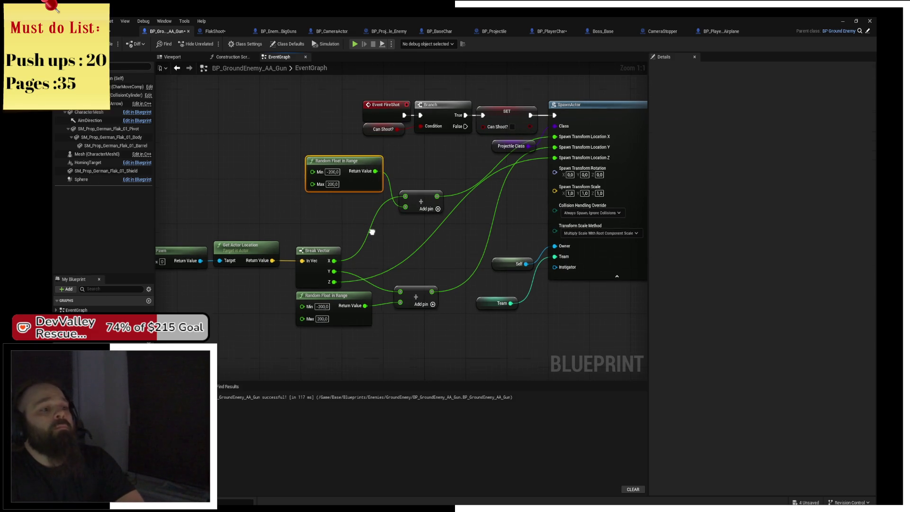
mouse_move(227, 197)
mouse_down()
mouse_move(307, 263)
mouse_move(418, 276)
mouse_move(426, 243)
mouse_up()
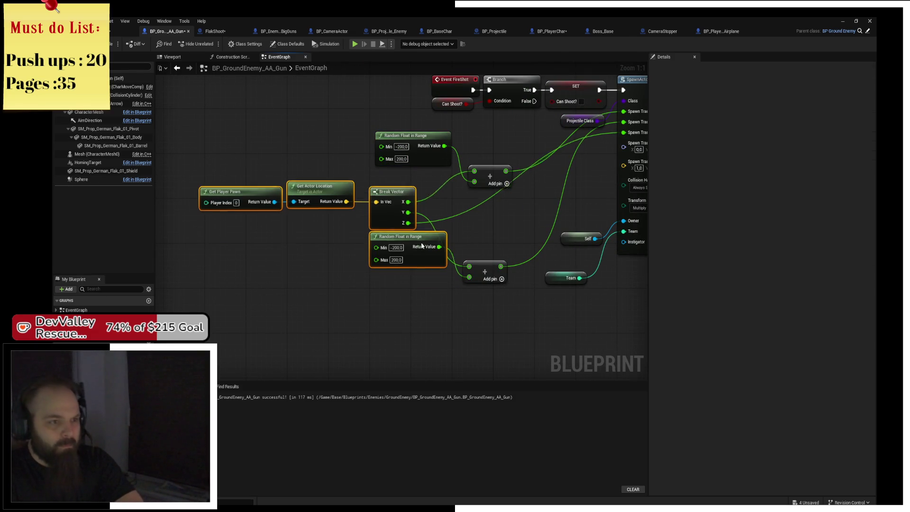
click(517, 238)
mouse_move(498, 270)
mouse_down()
mouse_move(397, 278)
mouse_move(395, 243)
mouse_move(441, 205)
mouse_move(382, 210)
mouse_move(373, 199)
mouse_up()
click(419, 219)
drag(372, 269, 386, 230)
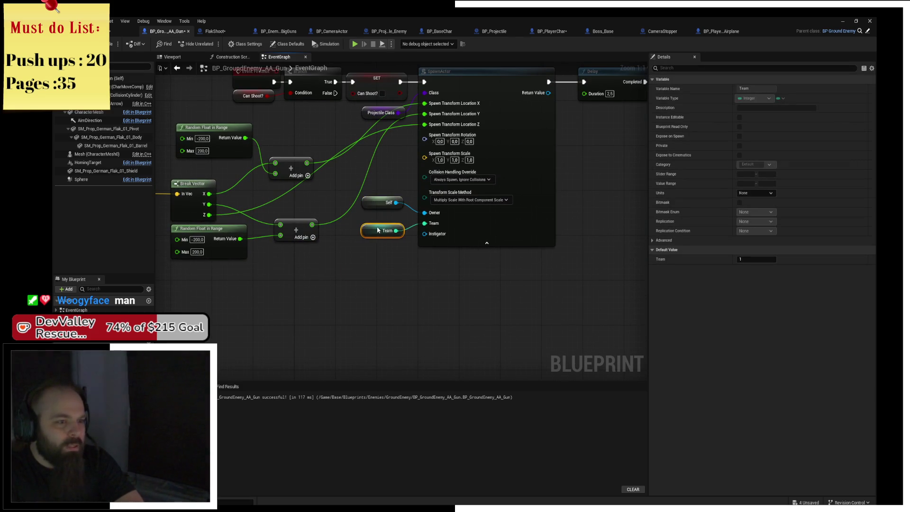
key(ctrl+s)
drag(386, 285, 405, 282)
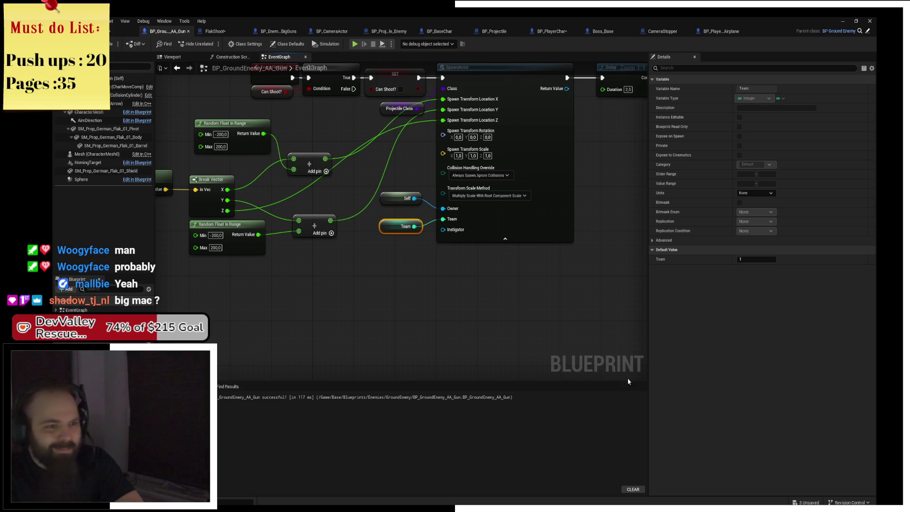
key(Home)
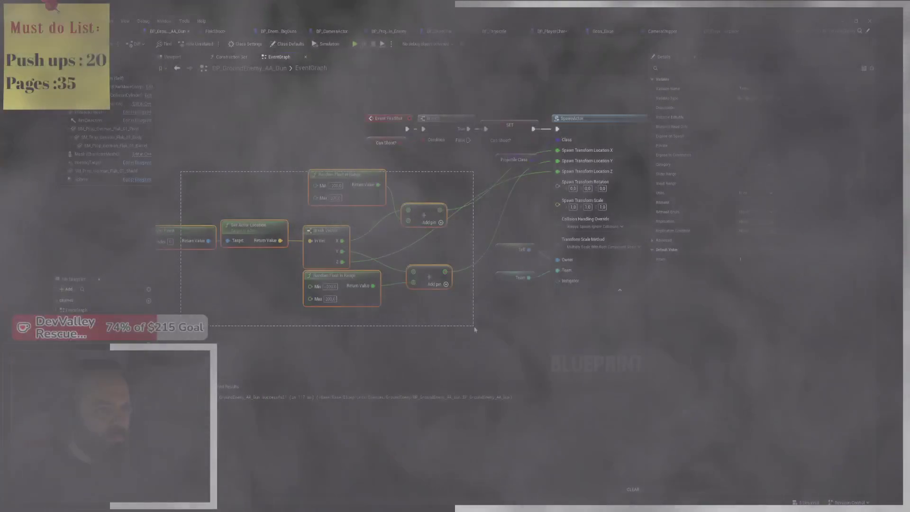
Box-select the AA gun's SpawnActor, Delay and SET firing chain, then switch to BP_Enemy_Ship_BigGuns
drag(474, 329, 474, 329)
scroll(474, 329, down, 2)
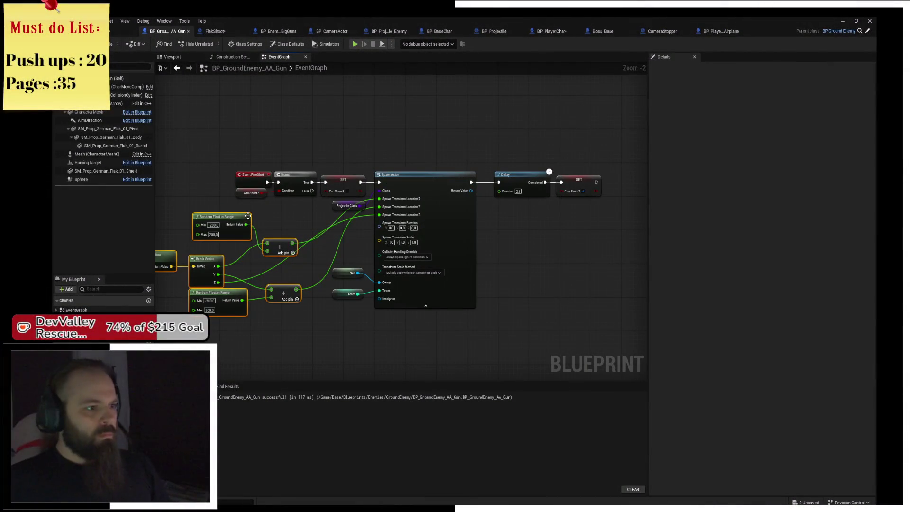
drag(259, 205, 291, 194)
drag(319, 127, 620, 340)
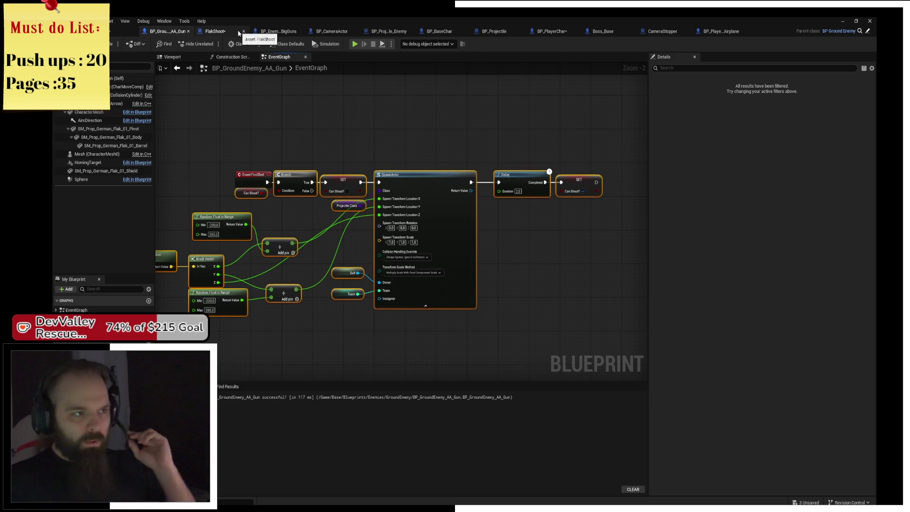
click(278, 31)
scroll(388, 199, up, 2)
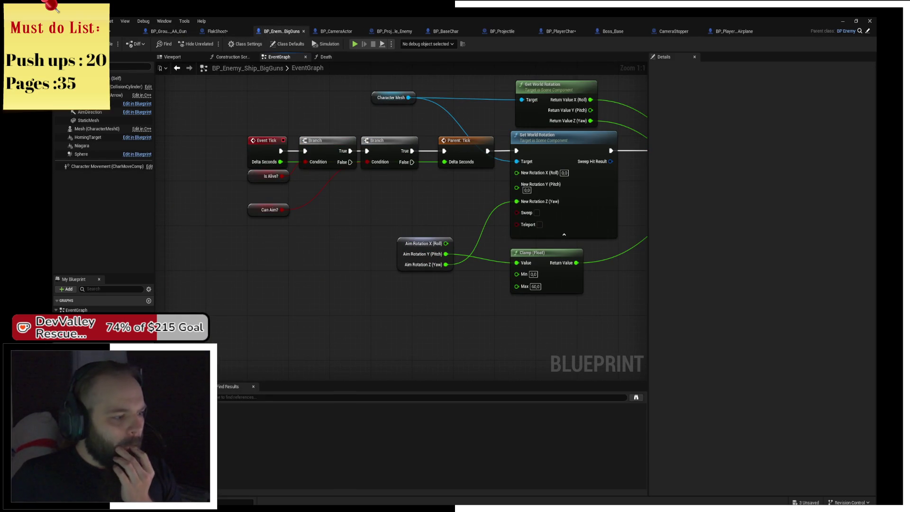
Add an Event FireShot node to the BigGuns graph and move it into open space
click(128, 320)
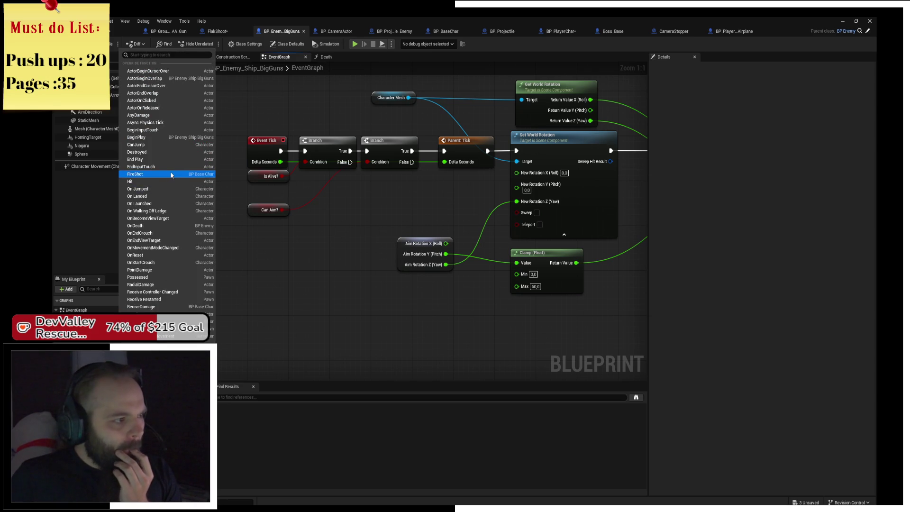
click(142, 174)
scroll(274, 187, down, 3)
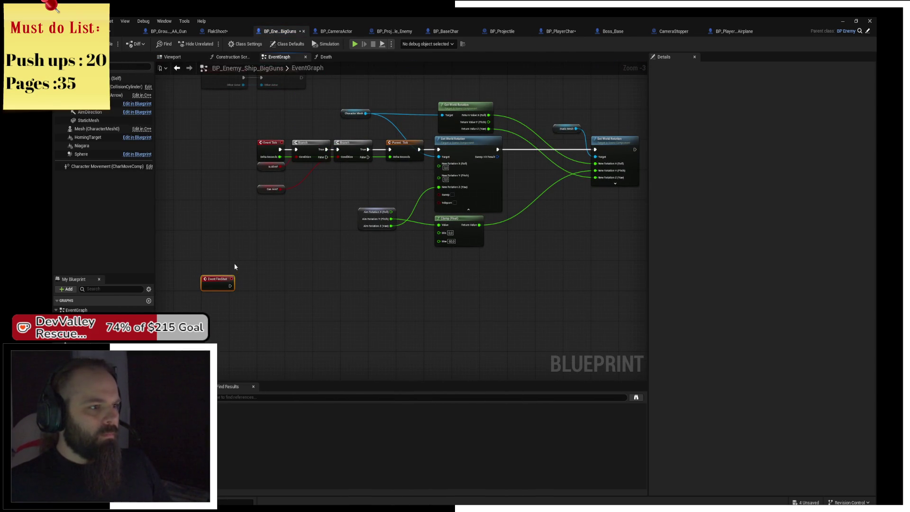
drag(223, 280, 274, 330)
Paste the Branch–SpawnActor–Delay–SET firing chain beside it, save, and return to the level editor
key(ctrl+v)
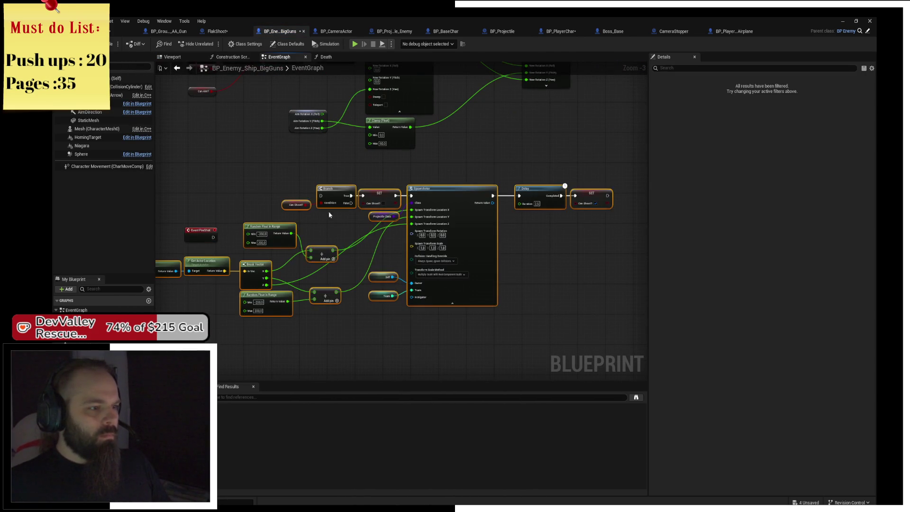
mouse_move(332, 190)
mouse_down()
mouse_move(293, 221)
mouse_move(232, 237)
mouse_move(405, 178)
mouse_up()
key(ctrl+s)
click(406, 178)
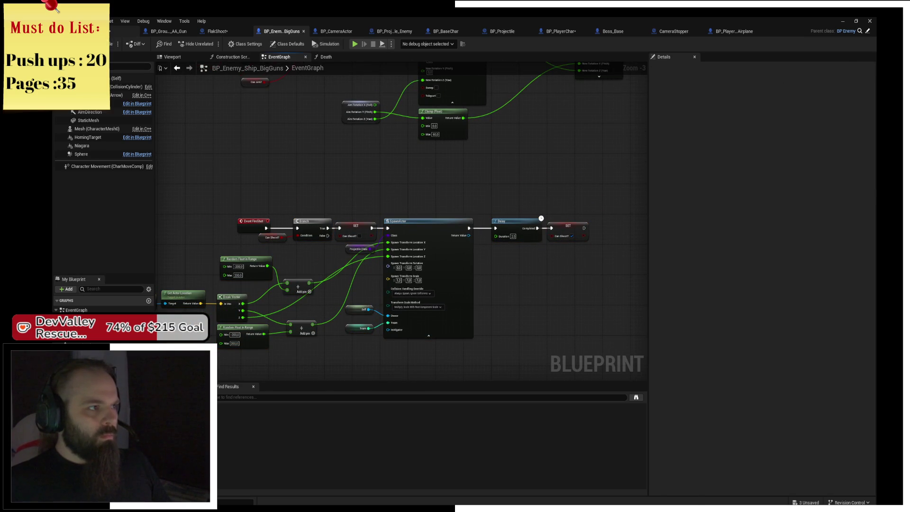
key(alt+Tab)
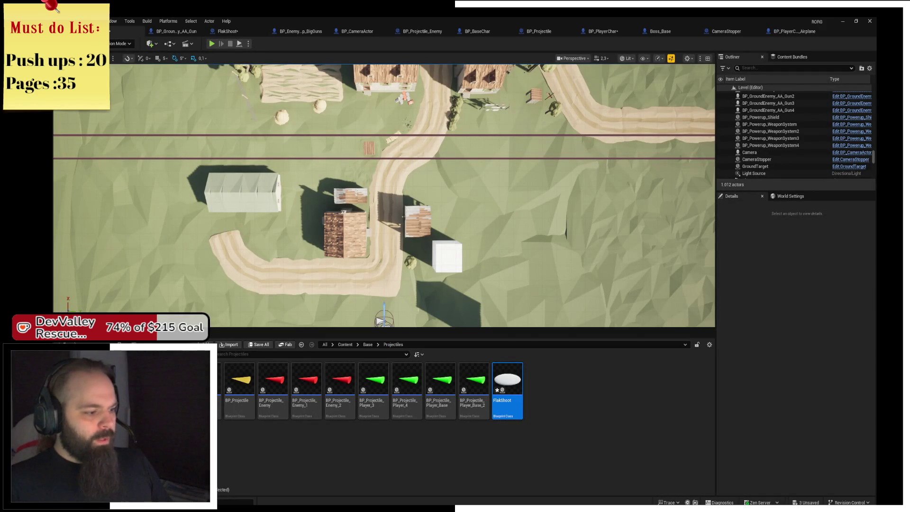
Open Level_1, saving pending changes, and start a Play-in-Editor session
double_click(245, 409)
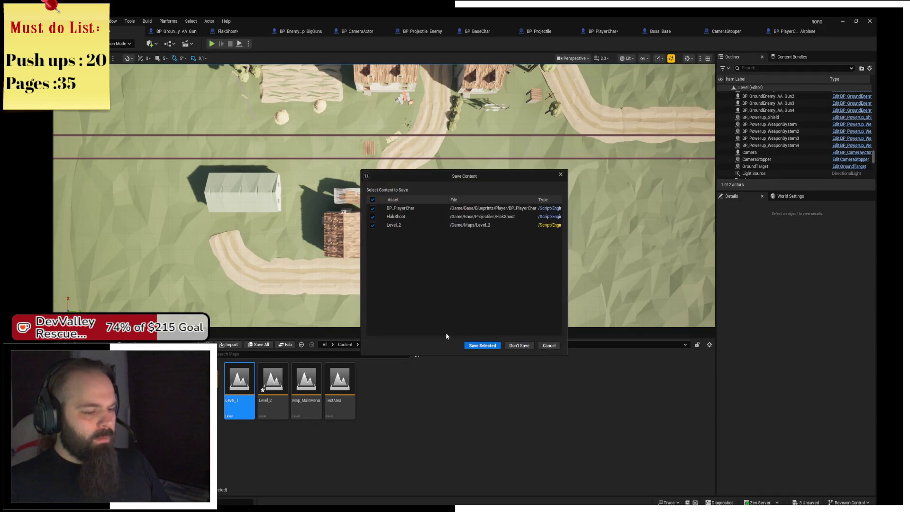
click(489, 347)
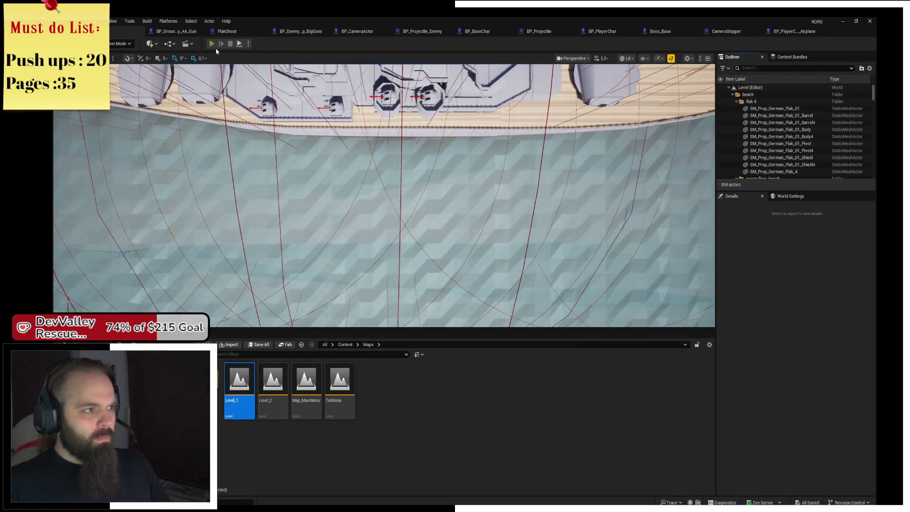
click(212, 45)
Fly the plane up past the battleship with WASD, then stop the session
key(d)
key(w)
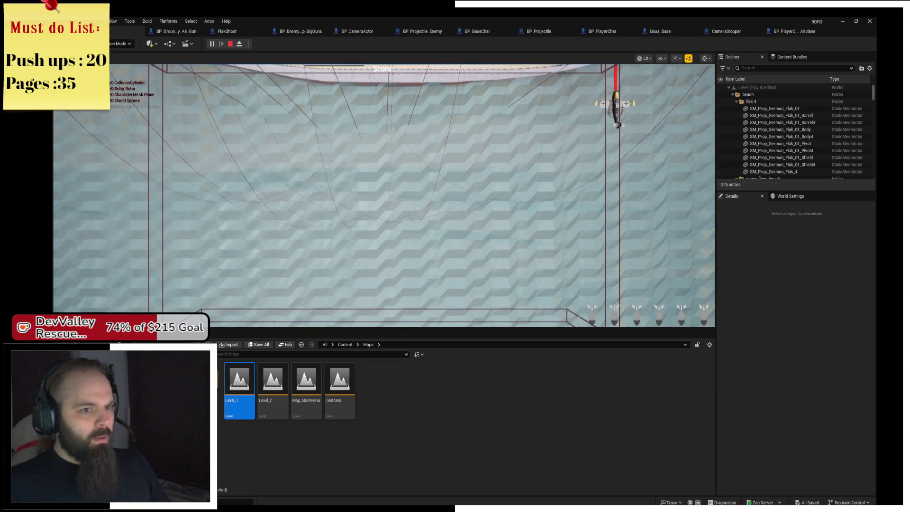
key(d)
key(d)
key(s)
key(d)
key(d)
key(w)
key(w)
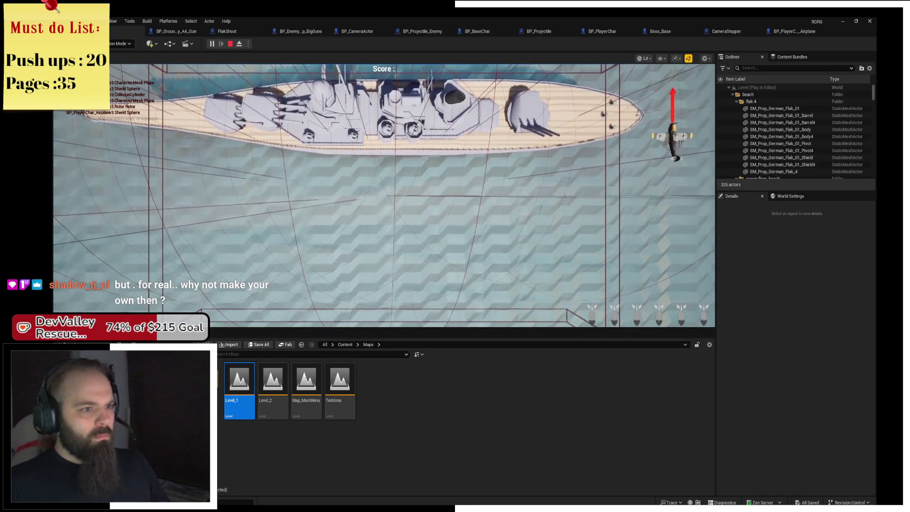
key(alt+Tab)
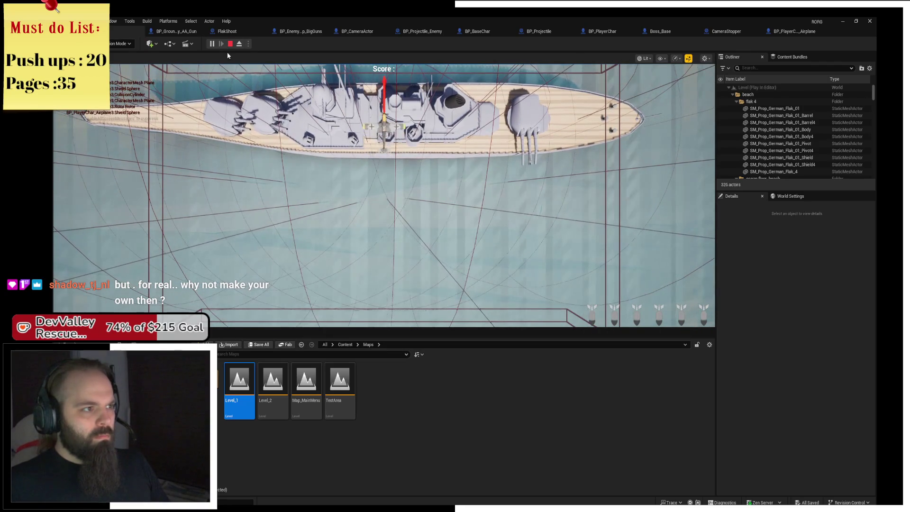
click(230, 44)
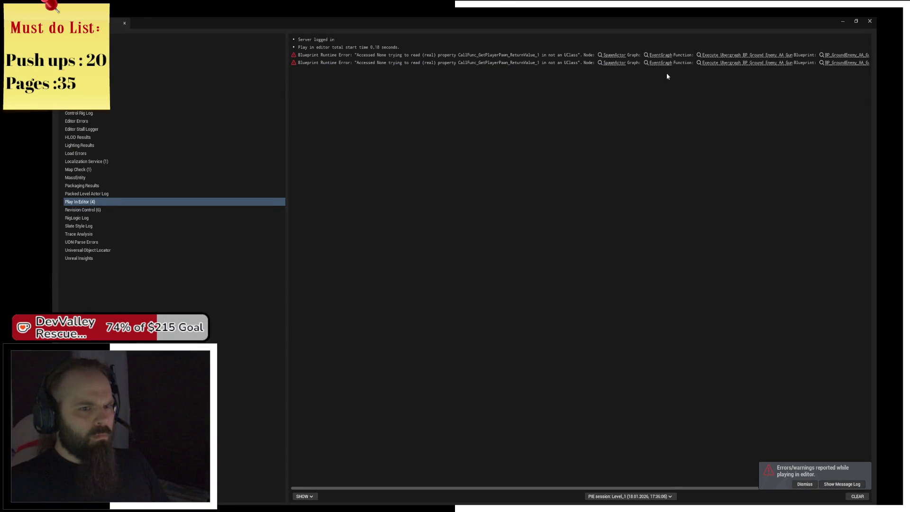
From the Message Log error, jump to the AA gun's SpawnActor node and add a breakpoint to it
click(614, 56)
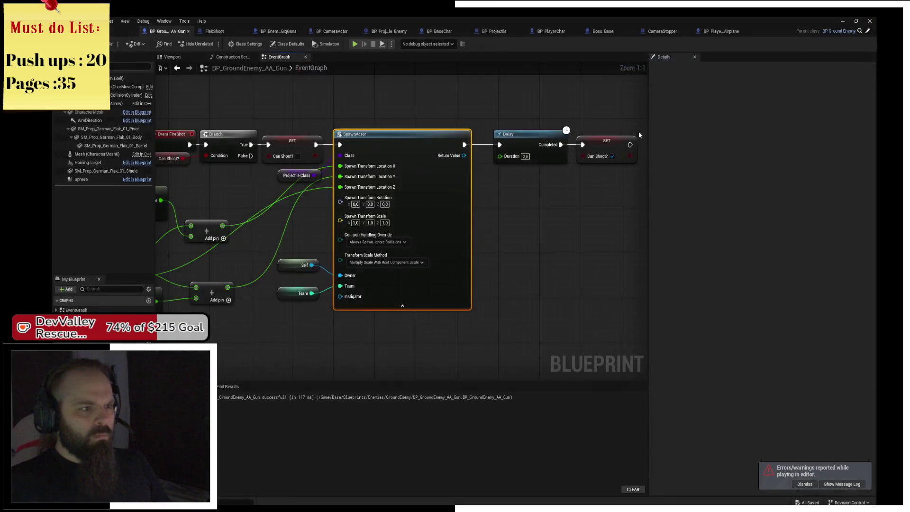
click(424, 179)
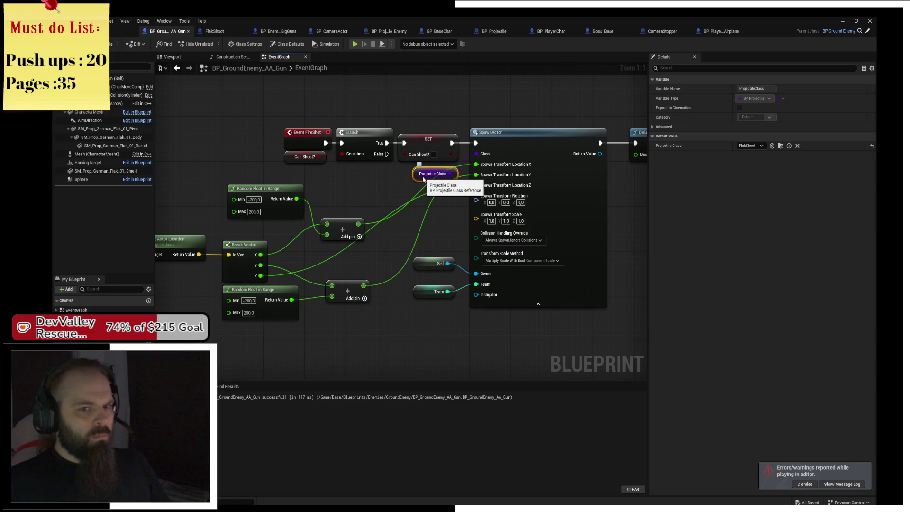
click(498, 135)
key(F9)
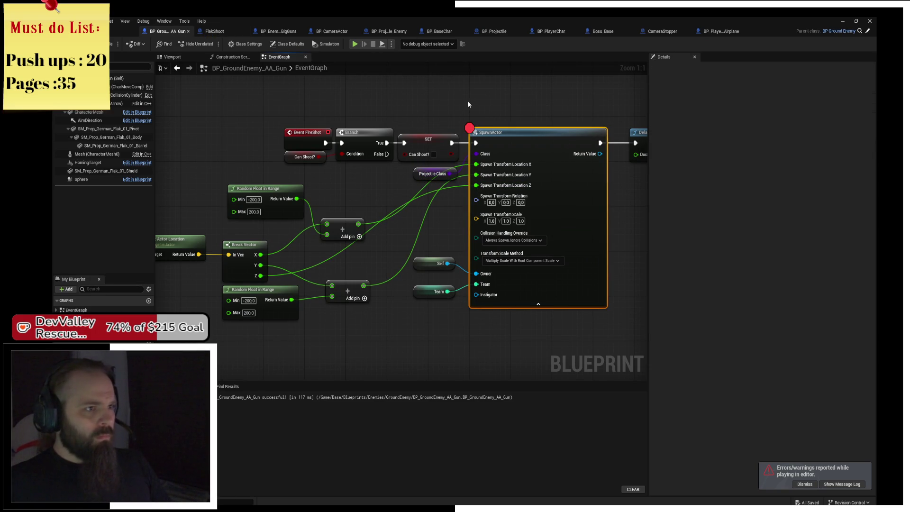
Pan across the AA gun graph, then bring up the BP_Enemy_Ship_BigGuns event graph
scroll(408, 170, down, 5)
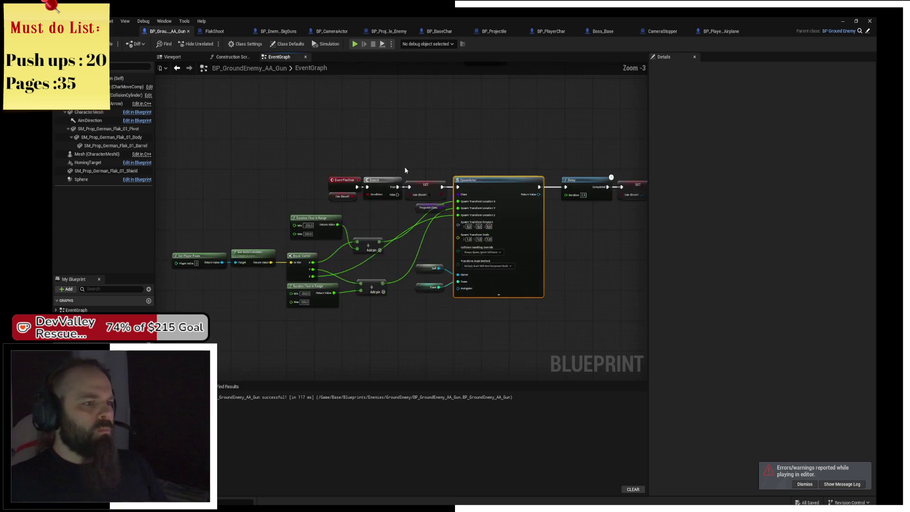
mouse_move(448, 138)
mouse_down()
mouse_move(359, 209)
mouse_move(343, 273)
mouse_up()
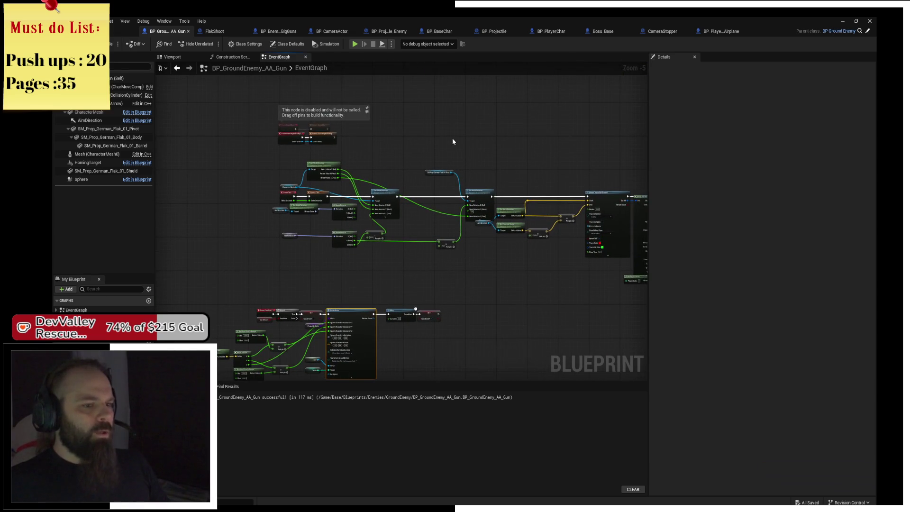
click(281, 33)
scroll(540, 216, up, 5)
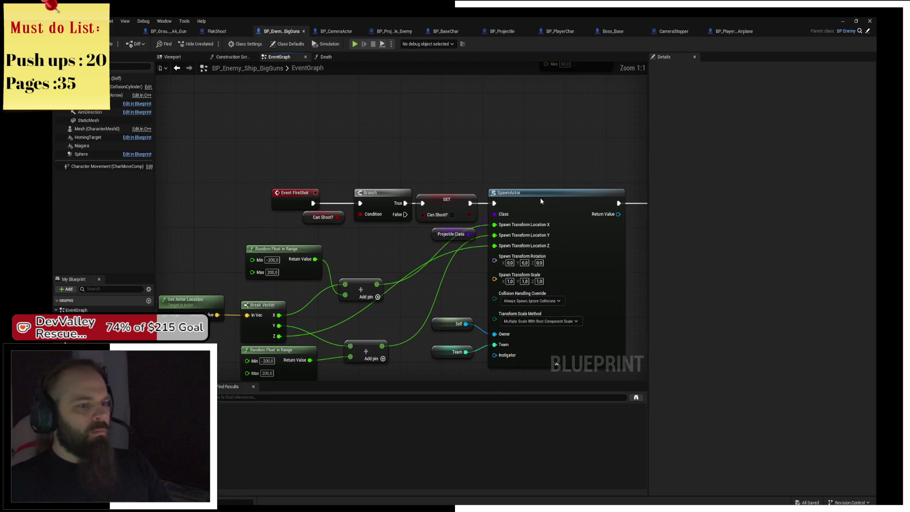
Add a breakpoint on the BigGuns ship's SpawnActor node after checking its Projectile Class
click(439, 235)
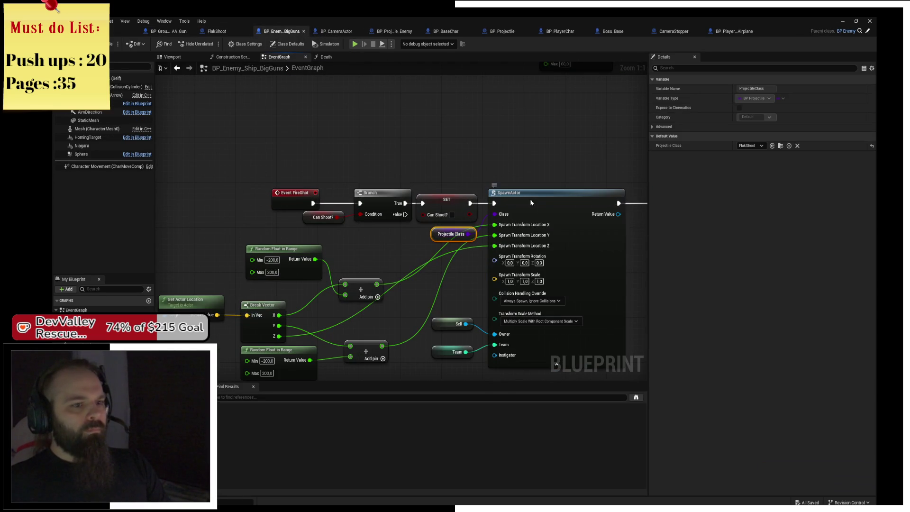
click(531, 202)
key(F9)
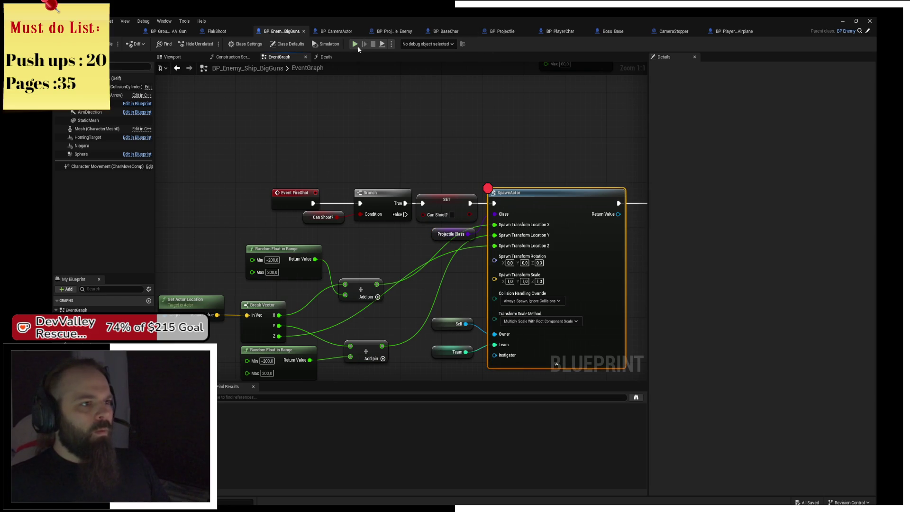
Play the level and fly the plane until execution pauses at the SpawnActor breakpoint
click(354, 44)
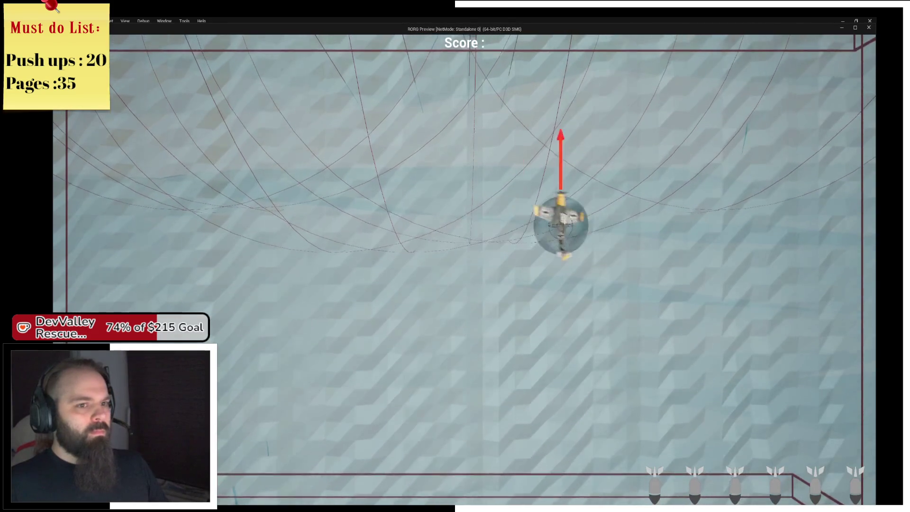
key(d)
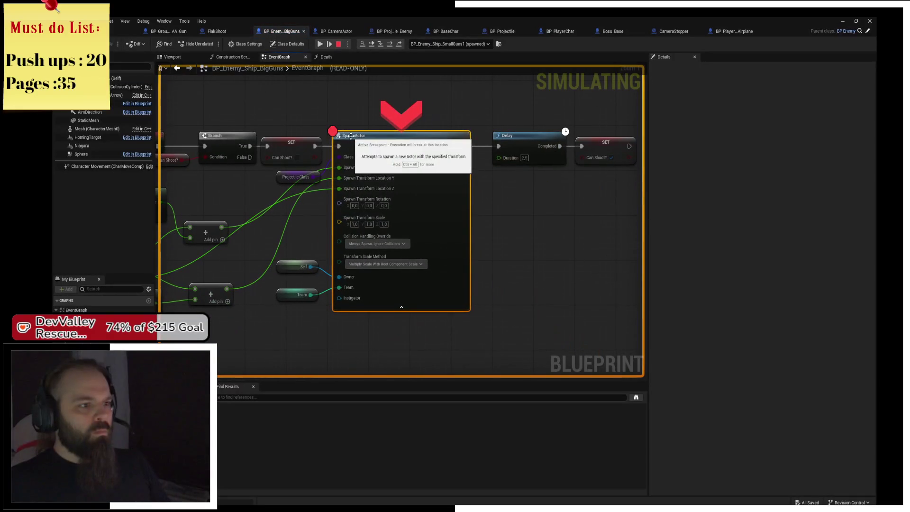
mouse_move(340, 157)
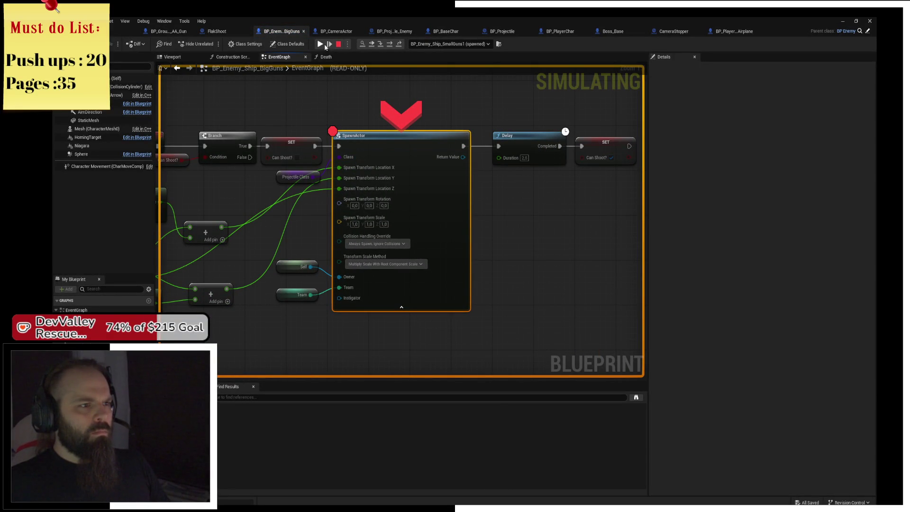
right_click(414, 147)
Remove the SpawnActor breakpoint from the BigGuns ship graph and return to the level editor
key(alt+Tab)
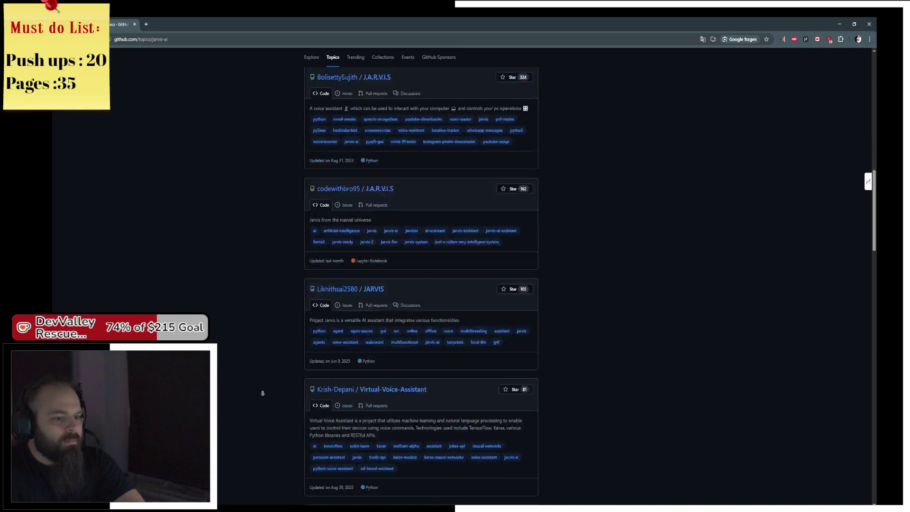
scroll(273, 364, down, 8)
key(alt+Tab)
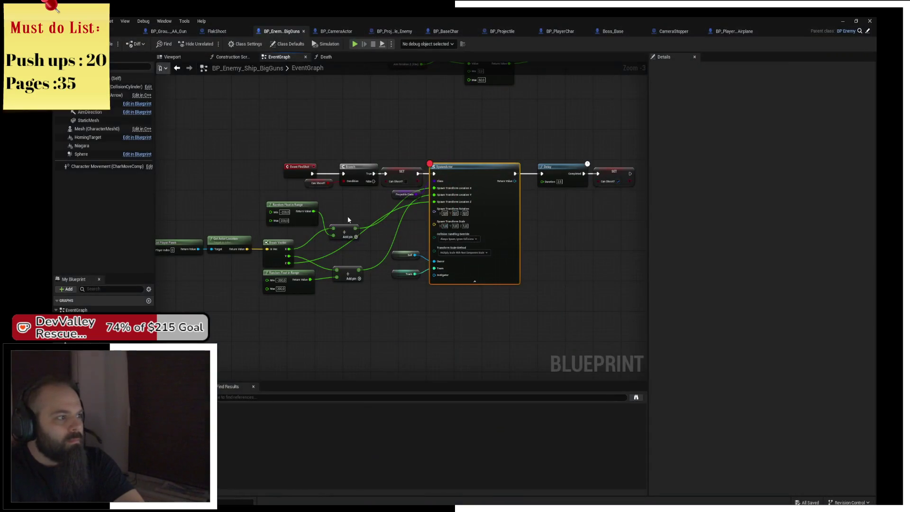
drag(514, 262, 574, 263)
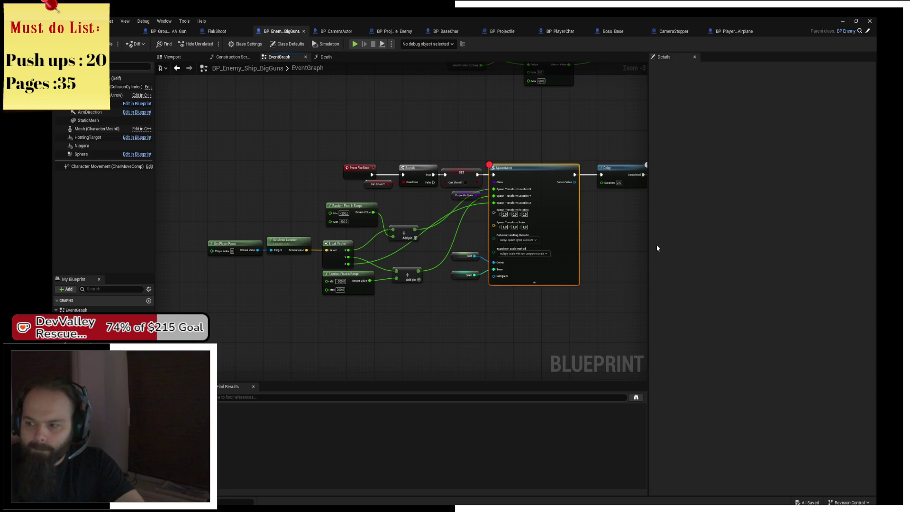
mouse_move(593, 248)
mouse_down()
mouse_move(610, 246)
mouse_move(496, 264)
mouse_up()
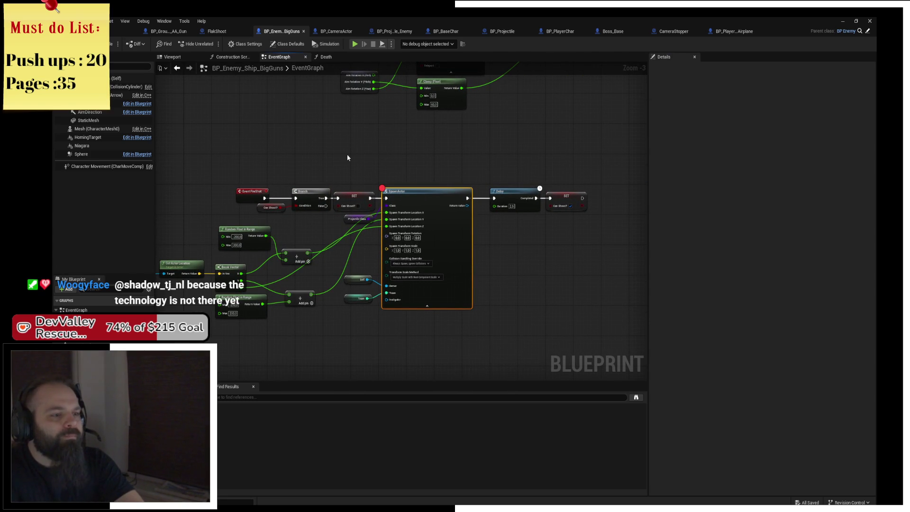
scroll(361, 146, up, 1)
scroll(396, 167, up, 1)
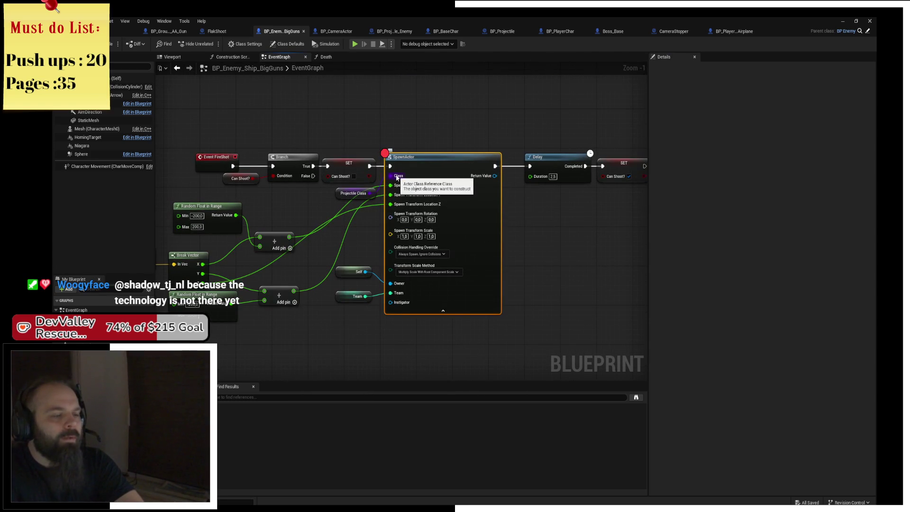
key(F9)
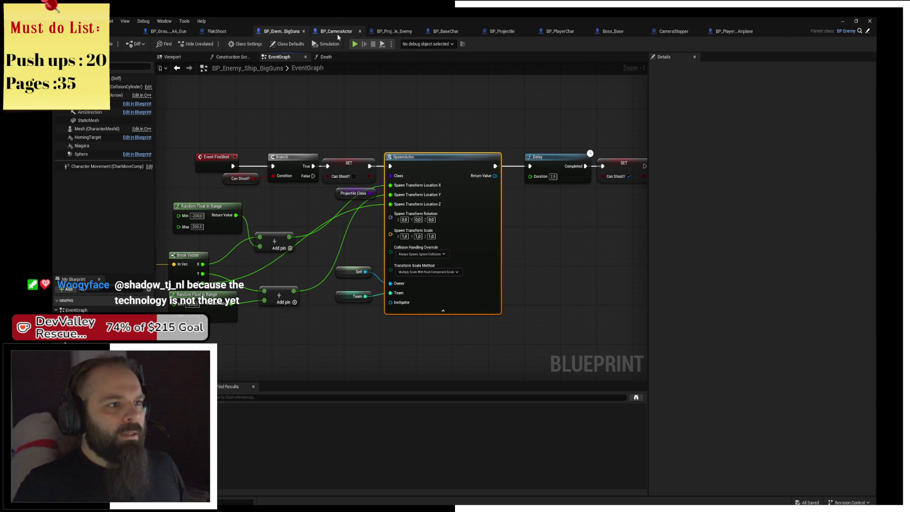
click(120, 32)
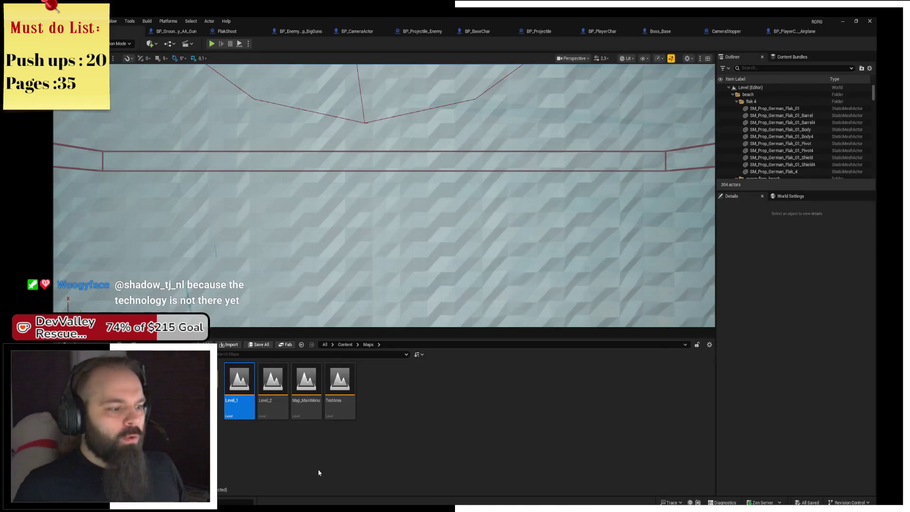
Browse the Enemies > Bosses > Ship folder and pick BP_Enemy_Ship_SmallGuns
click(71, 379)
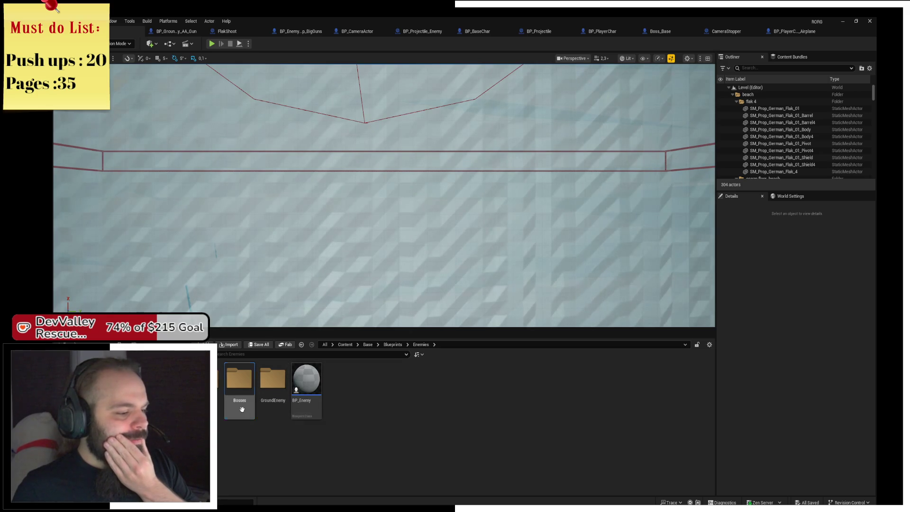
double_click(239, 408)
double_click(239, 408)
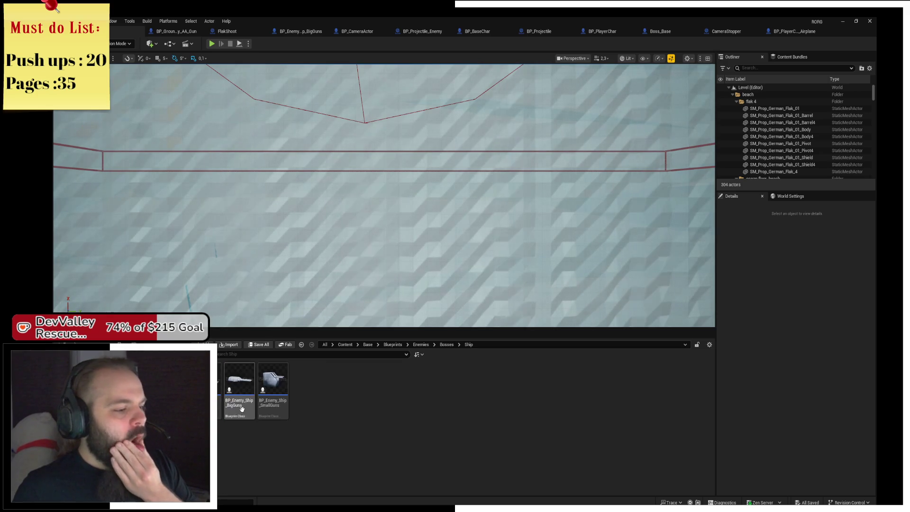
click(275, 409)
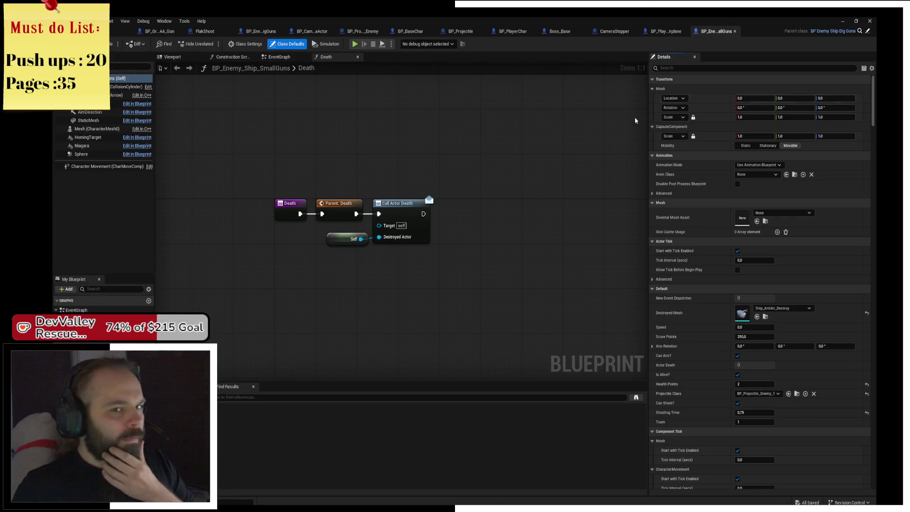
Review the BigGuns, BP_Enemy and BP_BaseChar graphs and select BP_BaseChar's projectile-firing node chain
click(869, 32)
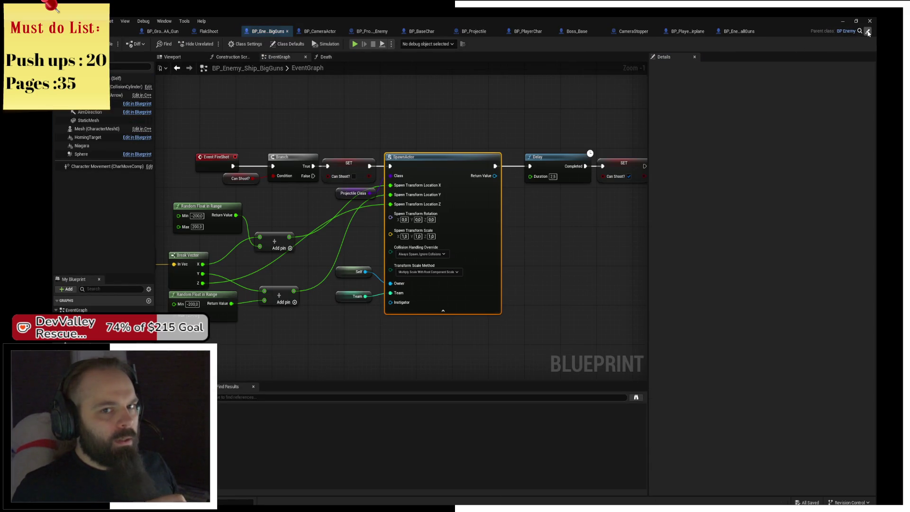
click(868, 33)
scroll(445, 253, down, 2)
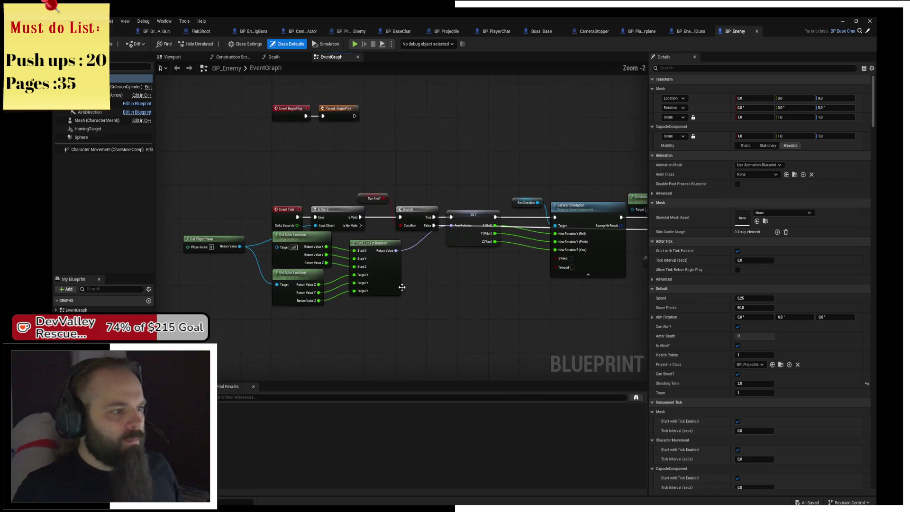
mouse_move(445, 252)
mouse_down()
mouse_move(427, 110)
mouse_move(449, 163)
mouse_up()
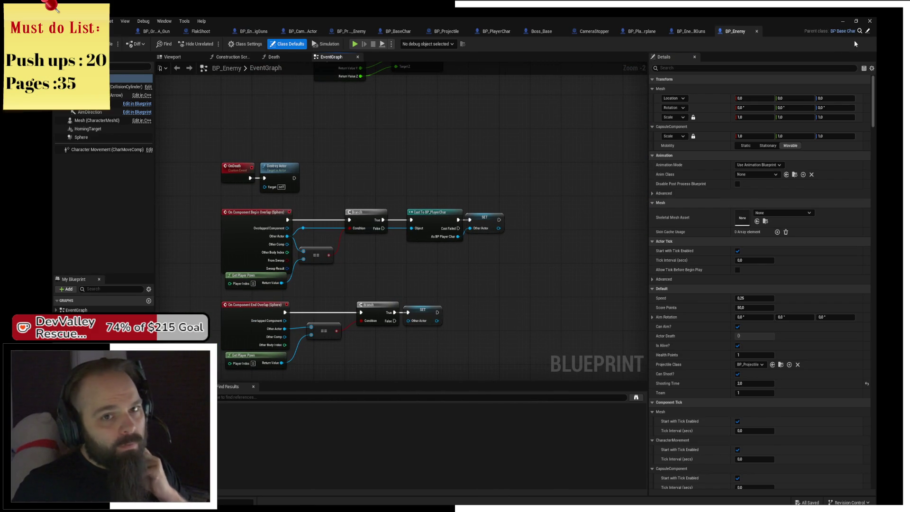
click(869, 31)
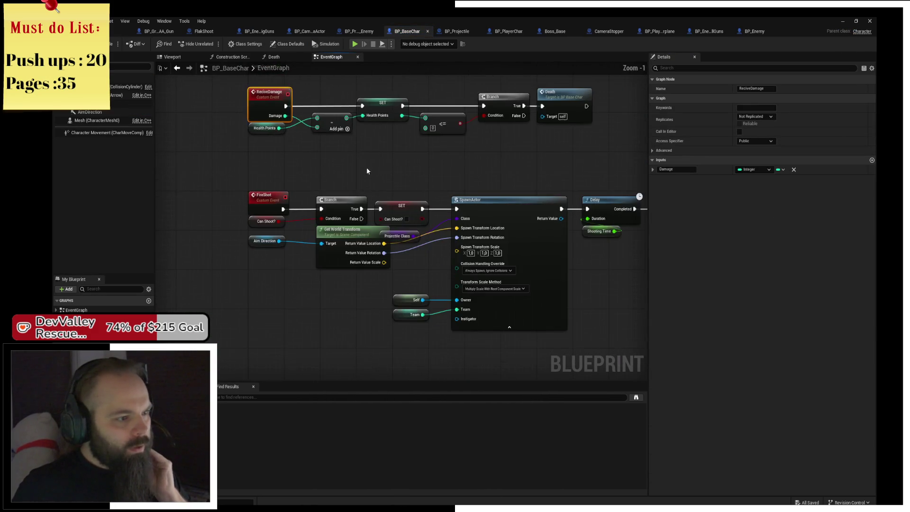
mouse_move(170, 172)
mouse_down()
mouse_move(209, 162)
mouse_move(502, 328)
mouse_move(616, 331)
mouse_move(440, 283)
mouse_up()
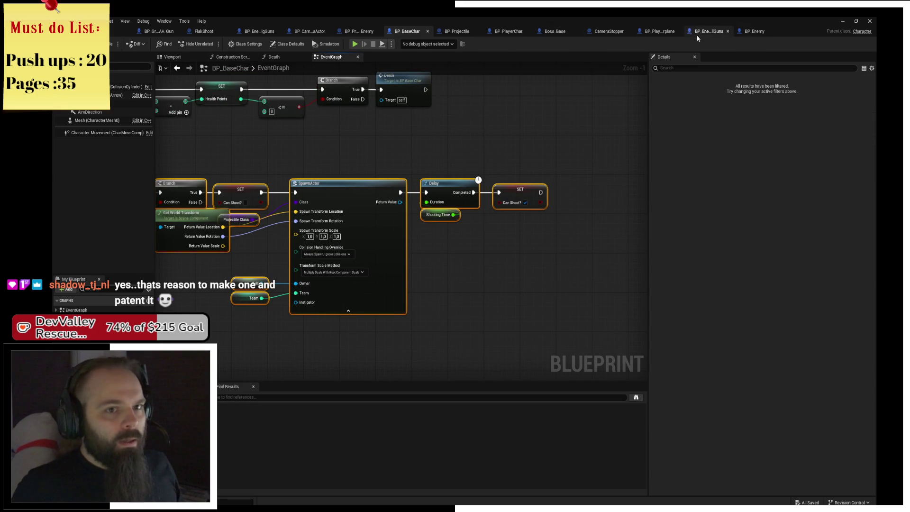
Add a FireShot event override to the BP_Enemy_Ship_SmallGuns event graph
click(704, 33)
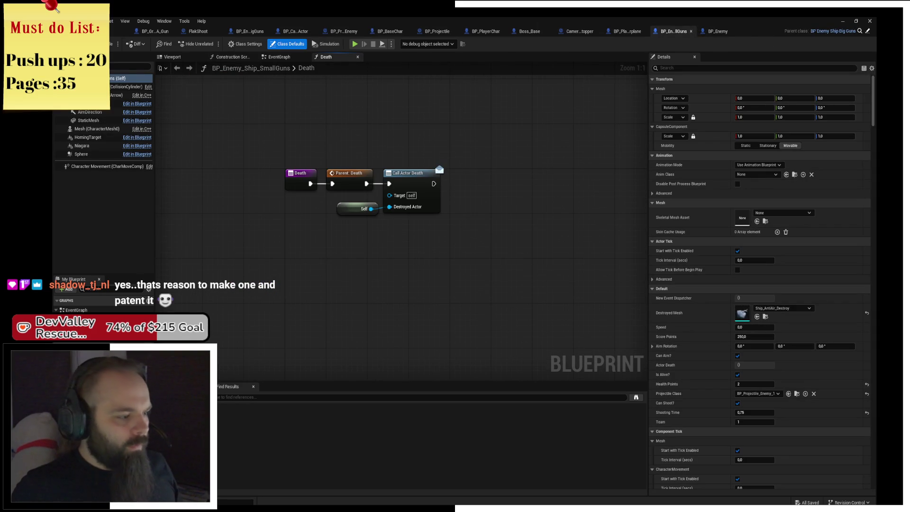
click(143, 327)
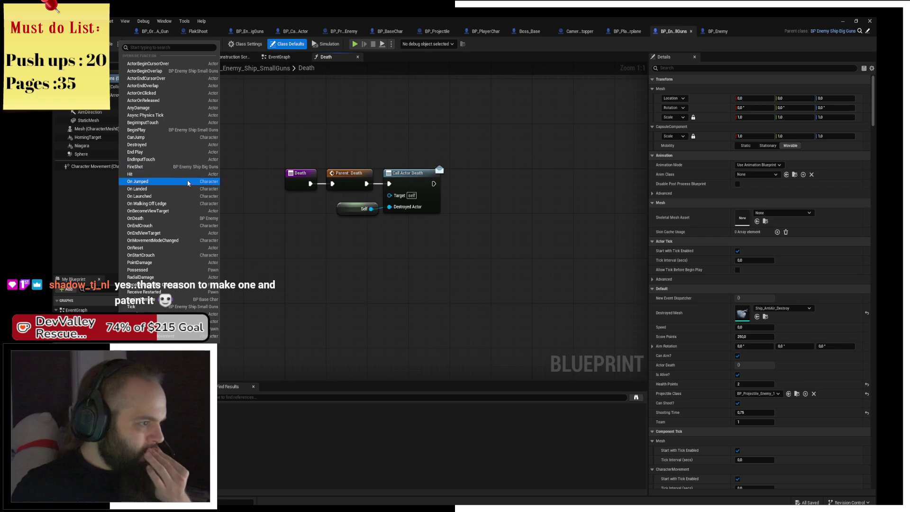
click(190, 167)
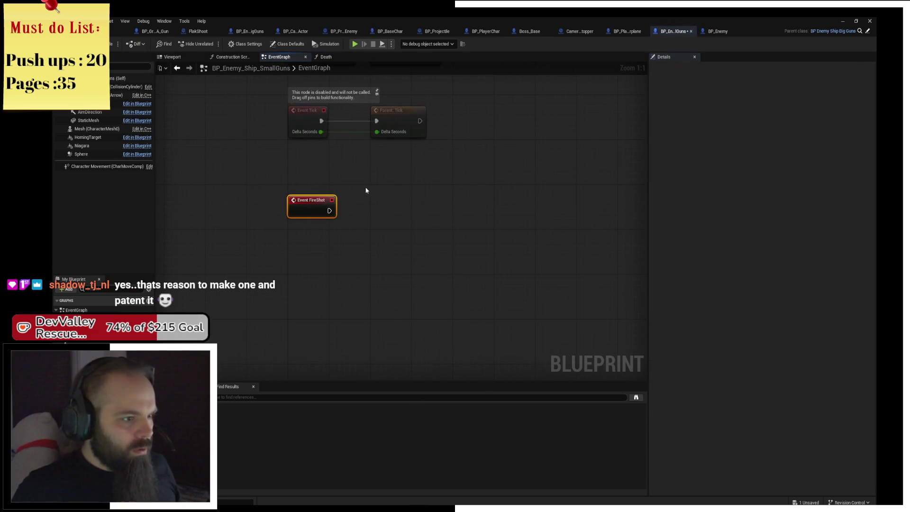
Paste the copied firing nodes, delete the extra custom event, wire Event FireShot to Branch, and save
key(ctrl+v)
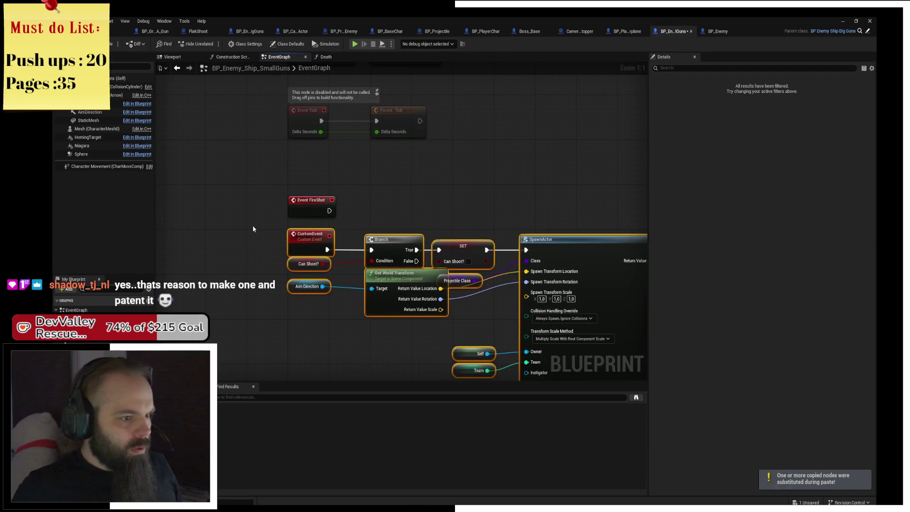
click(311, 234)
key(Delete)
drag(368, 257, 371, 250)
drag(305, 213, 305, 252)
key(ctrl+s)
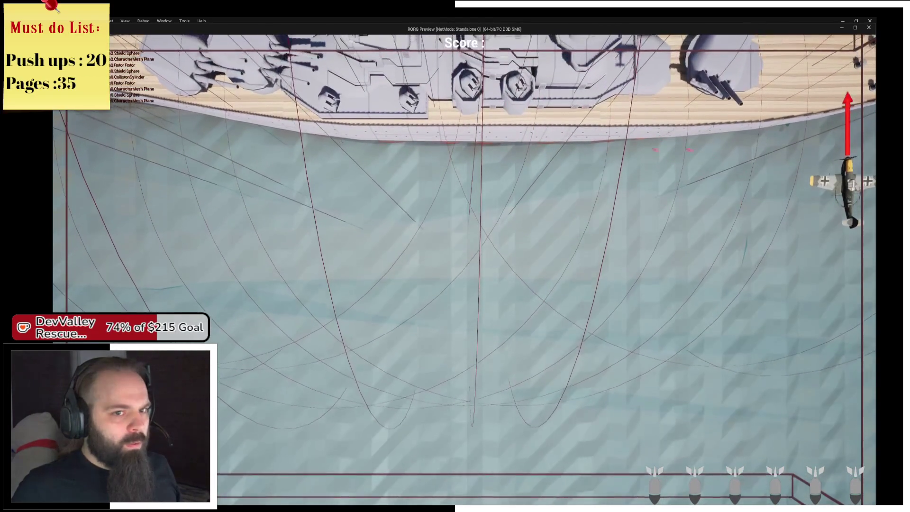
key(alt+Tab)
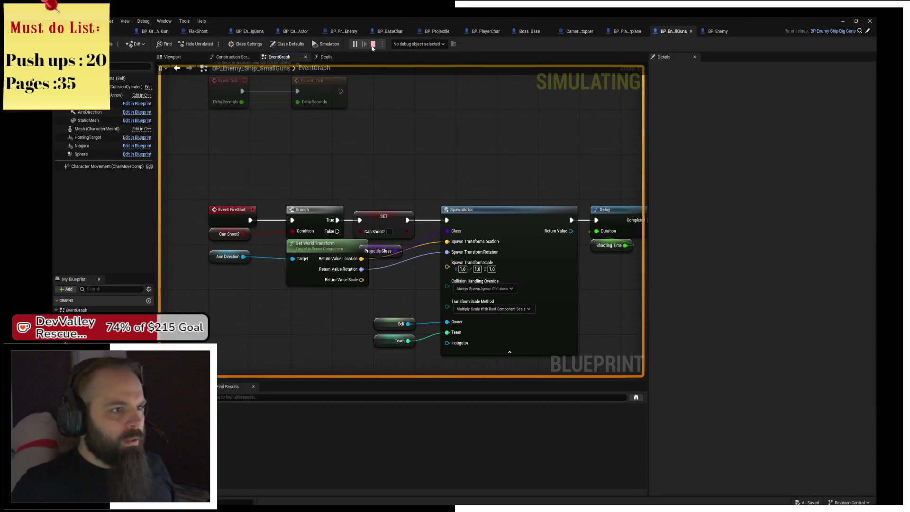
Open the BP_GroundEnemy_AA_Gun event graph and start a playtest, flying the plane around
click(188, 32)
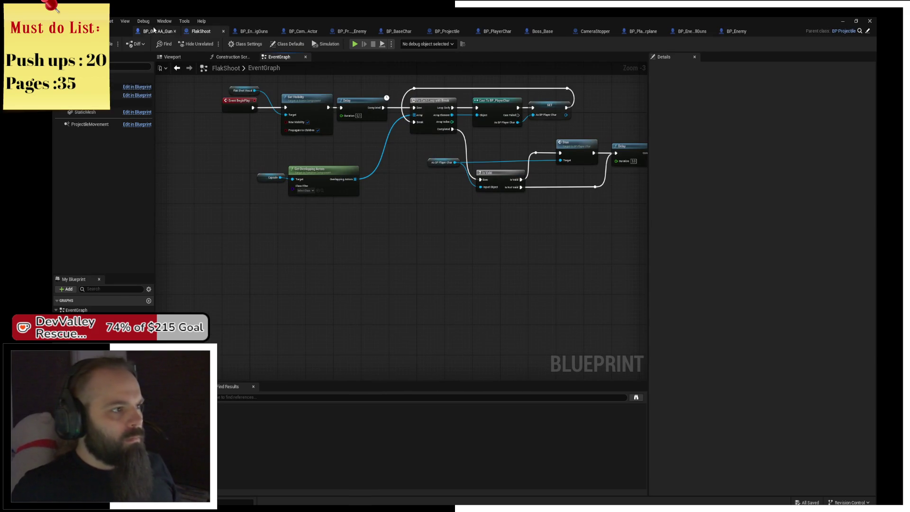
click(156, 31)
scroll(328, 216, up, 3)
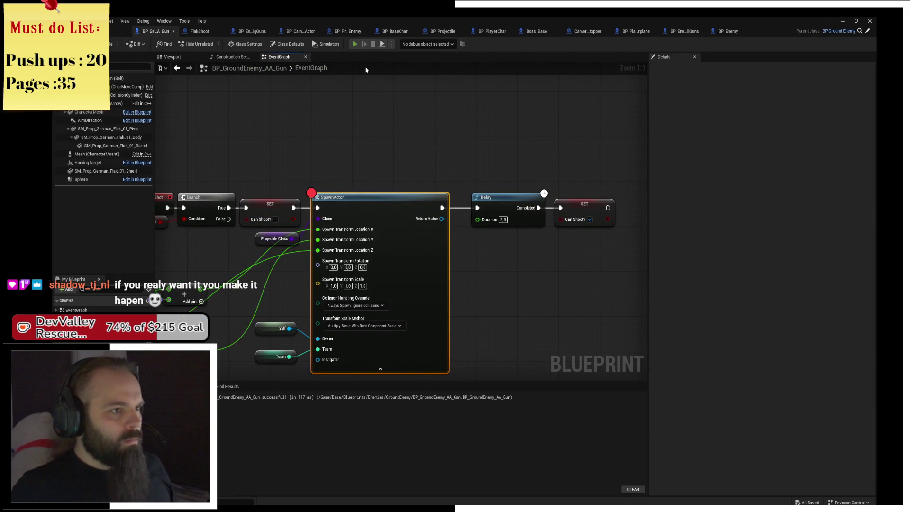
click(354, 43)
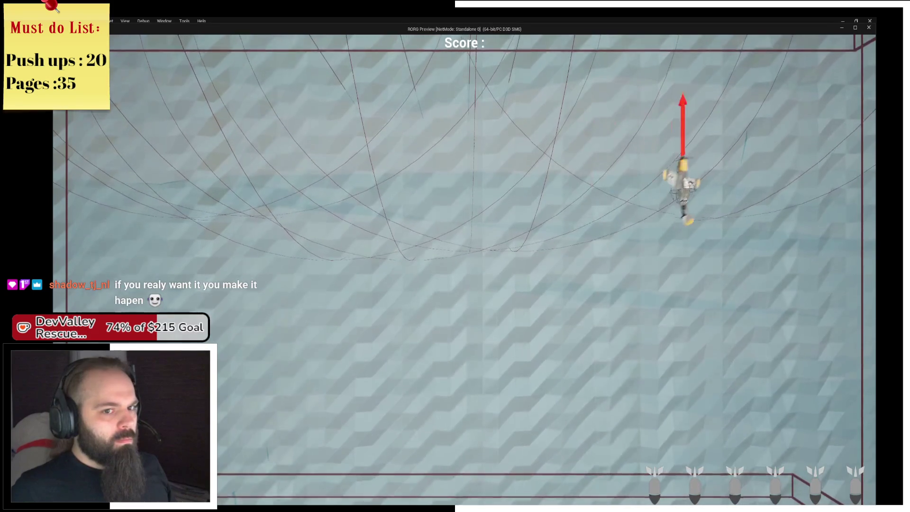
key(d)
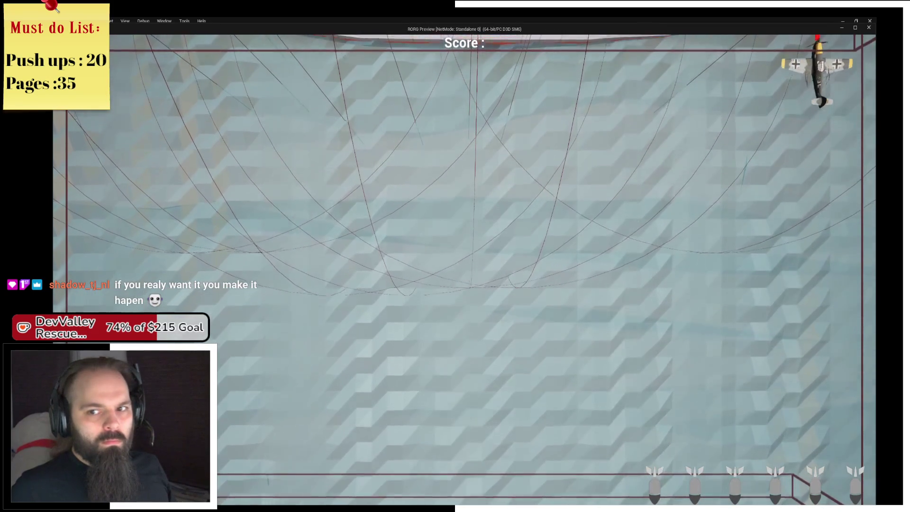
key(a)
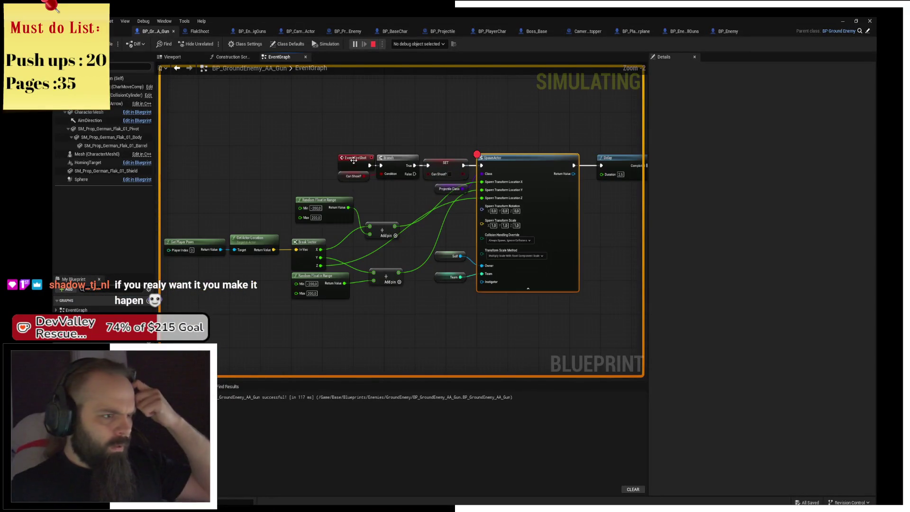
Step execution forward node by node from the AA gun's FireShot event
click(353, 164)
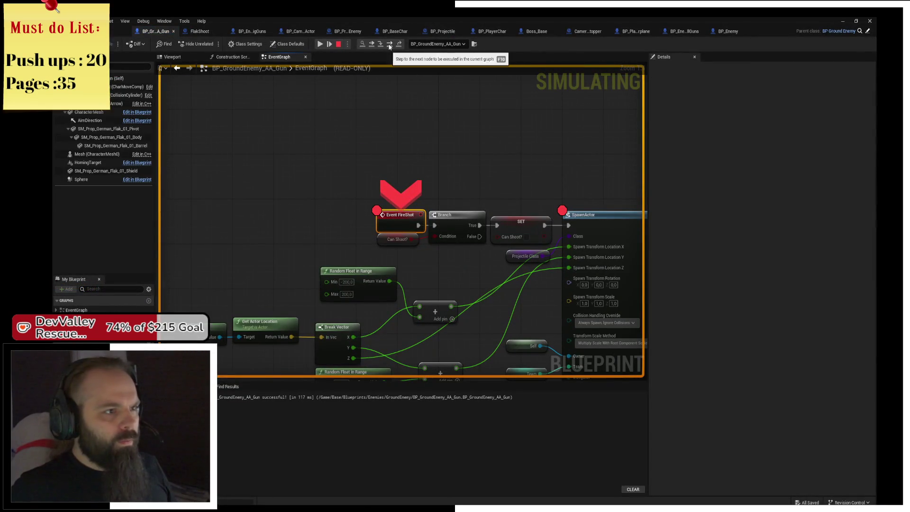
click(389, 45)
click(388, 45)
click(389, 45)
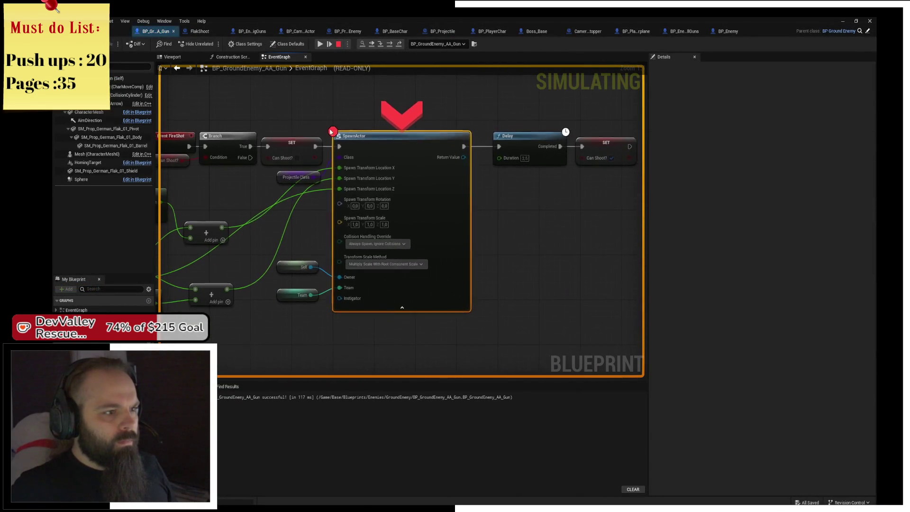
Inspect the paused graph's Break Vector, random range, SpawnActor, Delay and SET nodes
mouse_move(344, 161)
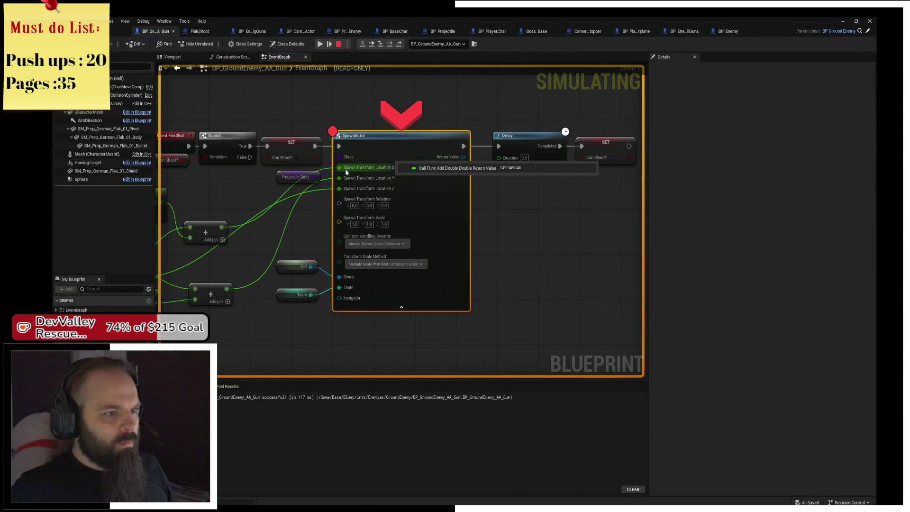
mouse_move(348, 179)
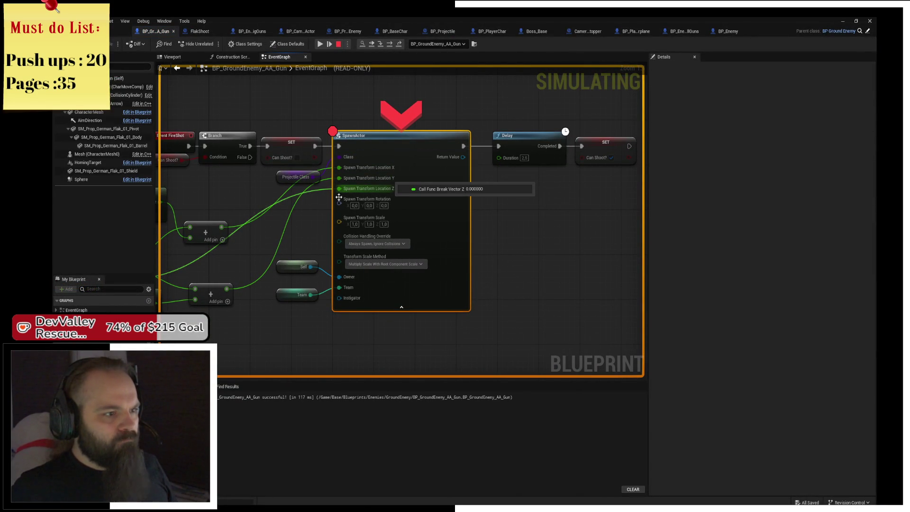
drag(349, 190, 510, 198)
drag(415, 205, 480, 202)
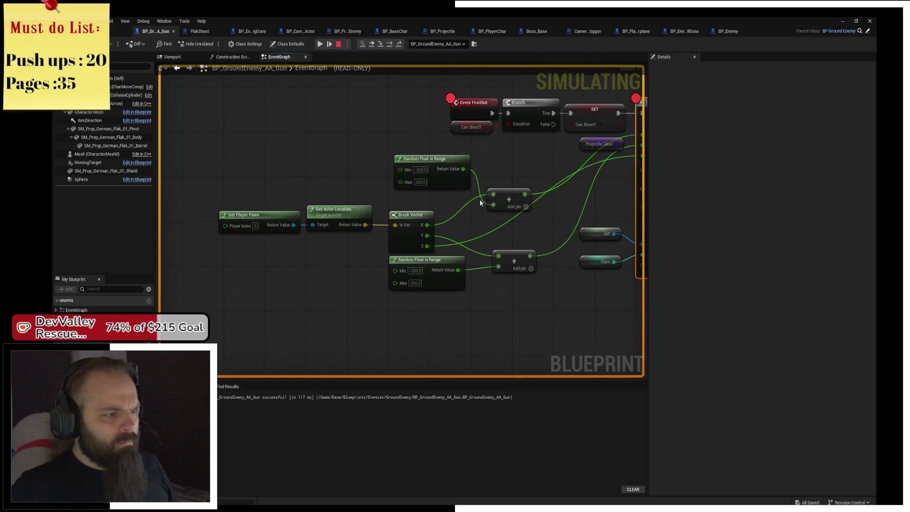
drag(542, 248, 367, 267)
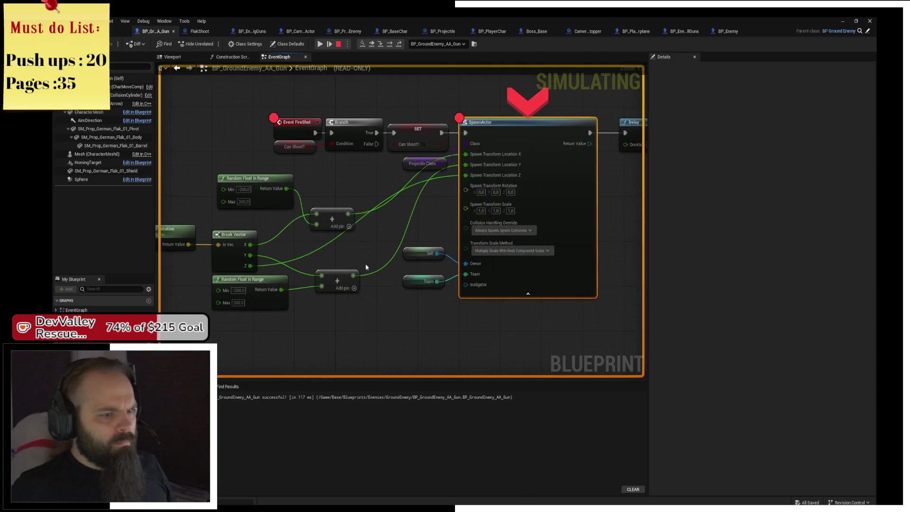
mouse_move(435, 286)
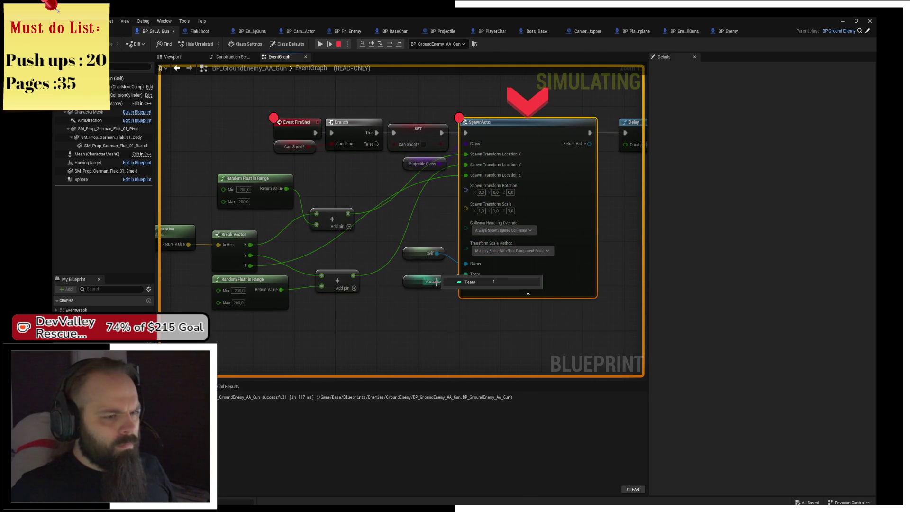
mouse_move(514, 181)
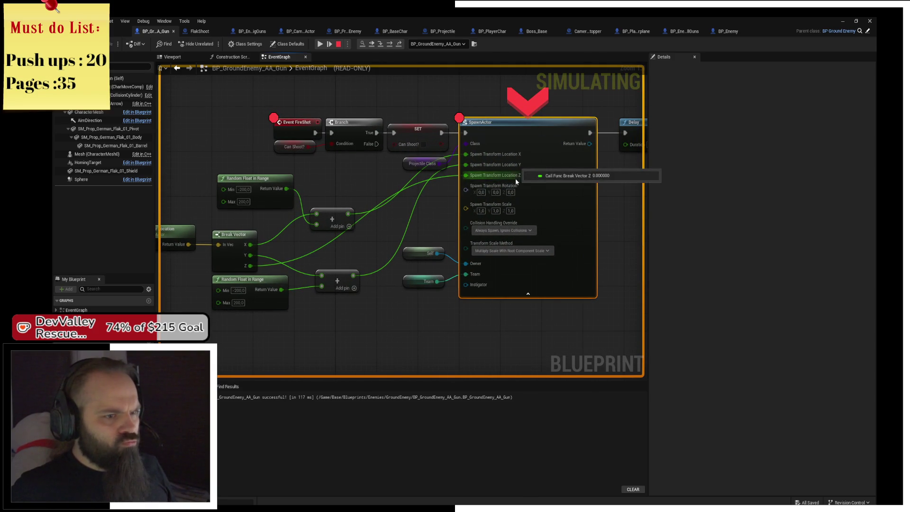
drag(493, 176, 405, 170)
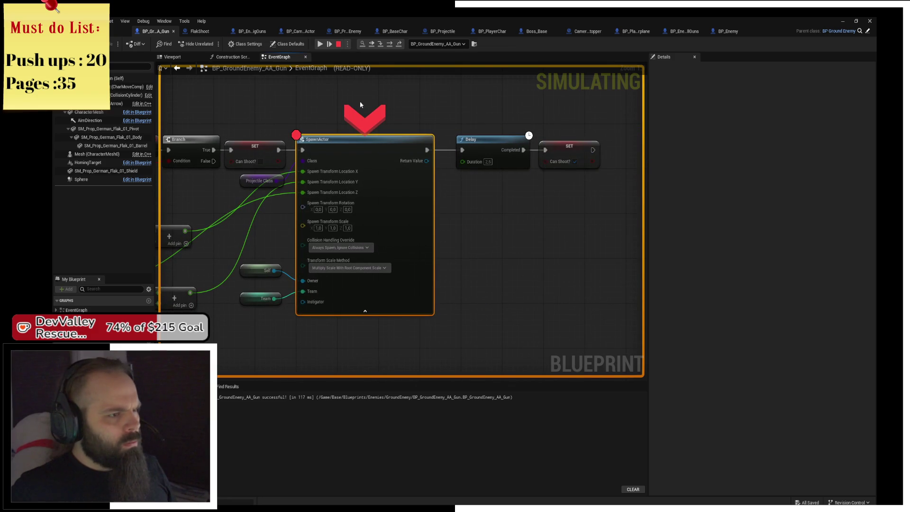
drag(362, 150, 430, 149)
Check the Get Player Pawn node feeding SpawnActor, then stop the simulation to review errors
mouse_move(379, 176)
mouse_down()
mouse_move(430, 152)
mouse_move(599, 149)
mouse_up()
mouse_move(250, 238)
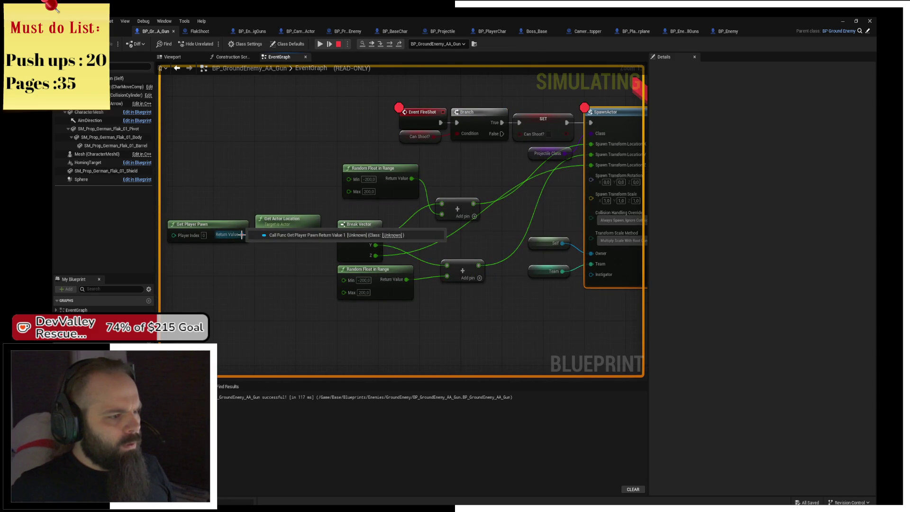
drag(234, 201, 315, 194)
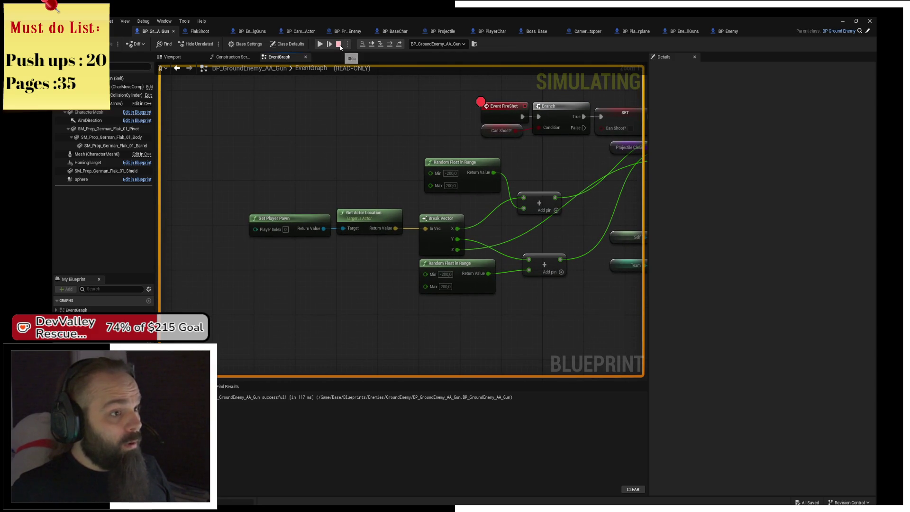
drag(552, 118, 355, 149)
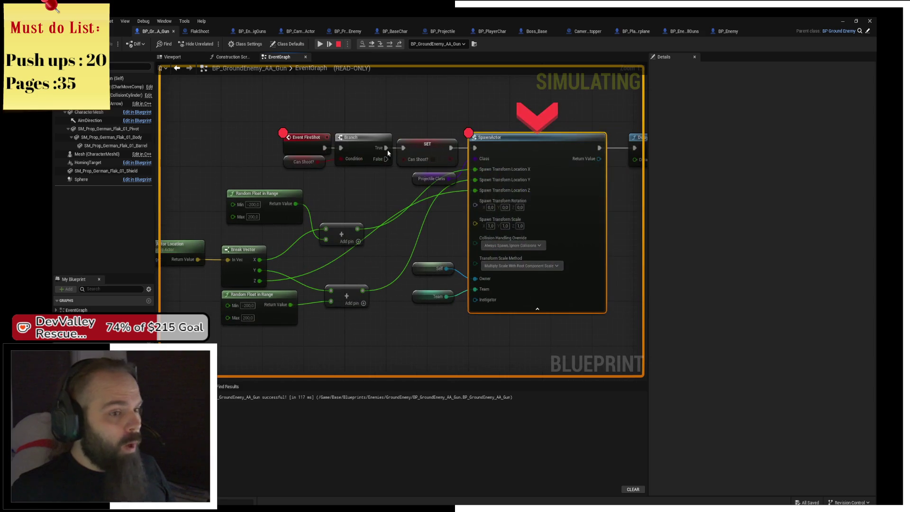
click(323, 149)
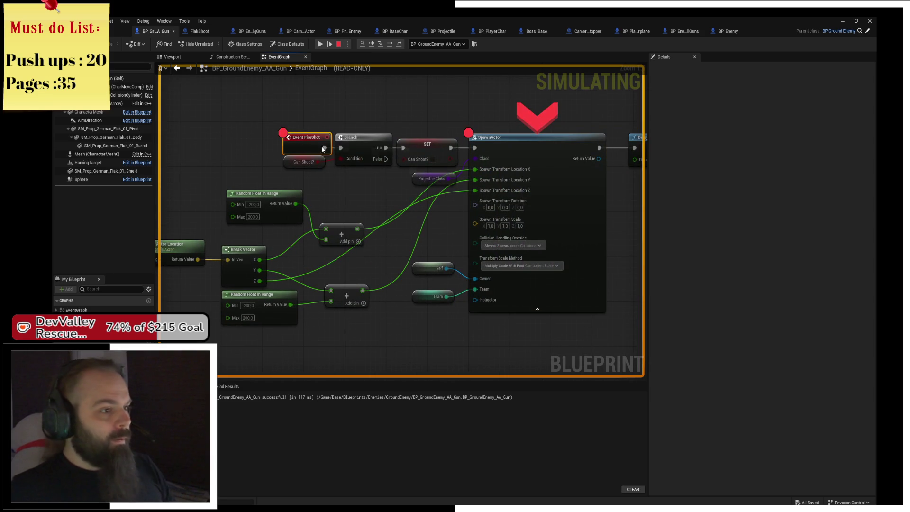
click(339, 44)
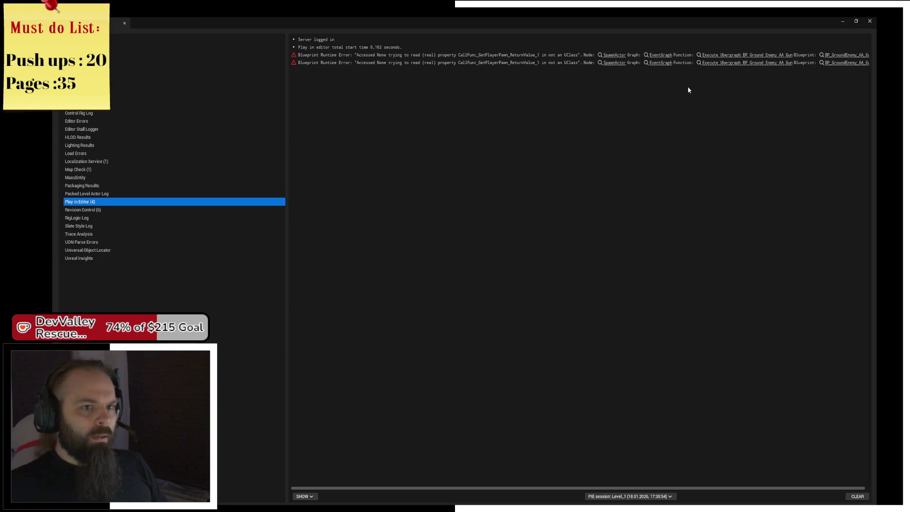
Add a new Get Player Pawn node feeding Get Actor Location's Target, then start a playtest
click(614, 55)
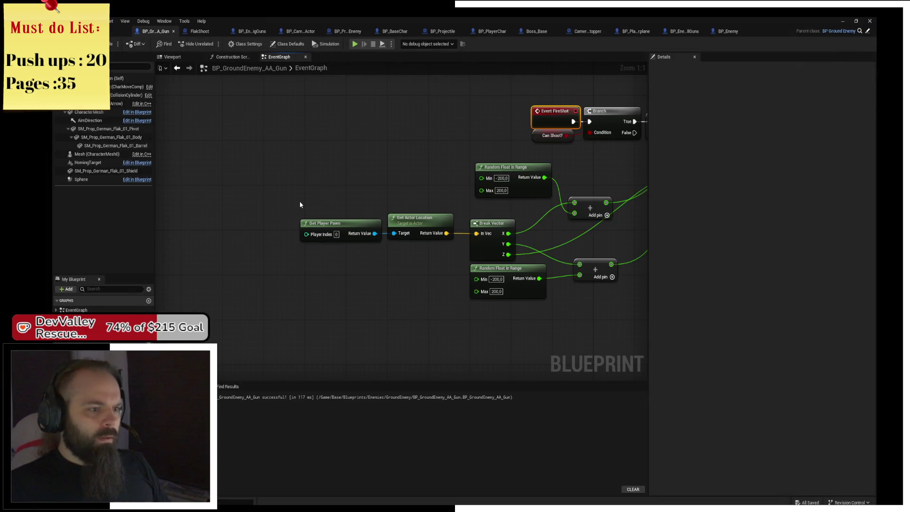
right_click(296, 210)
text(get playe)
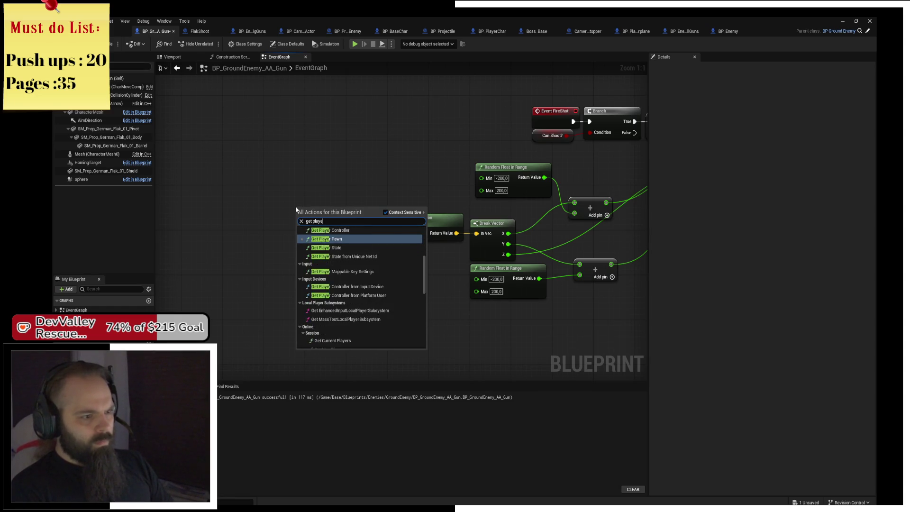
key(Return)
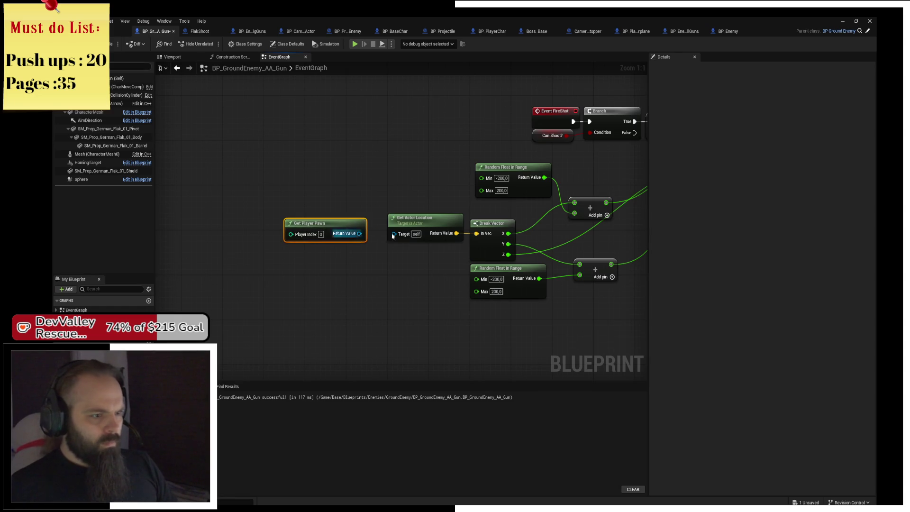
drag(355, 235, 394, 234)
drag(717, 106, 557, 119)
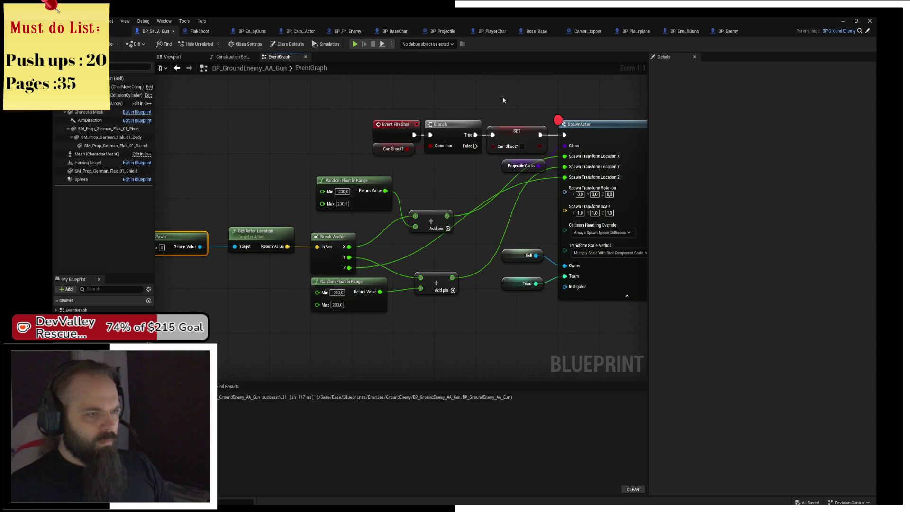
click(354, 44)
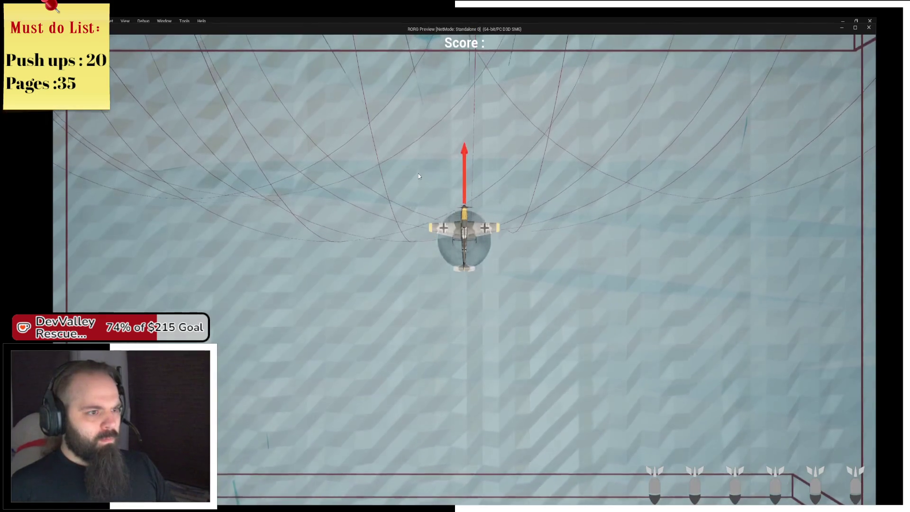
Steer the plane around the arena toward the battleship, briefly checking the blueprint editor
key(a)
key(d)
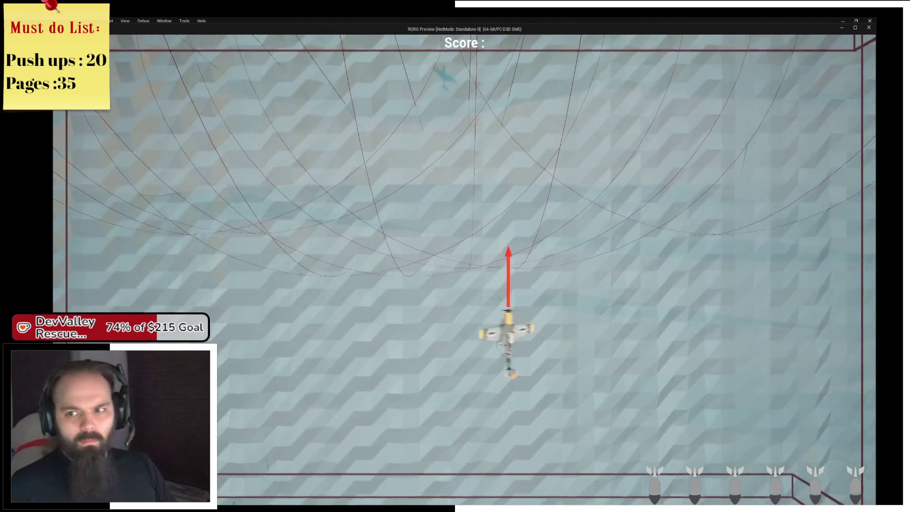
key(w)
key(d)
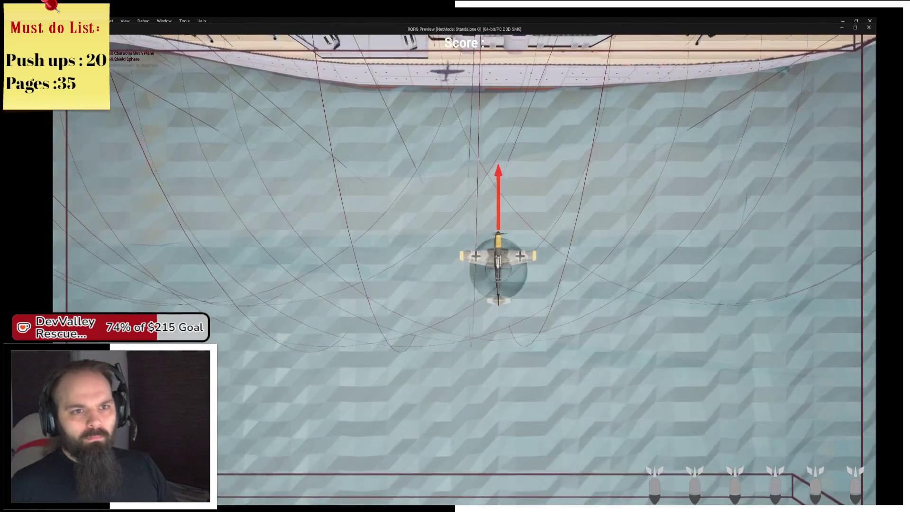
key(d)
key(d)
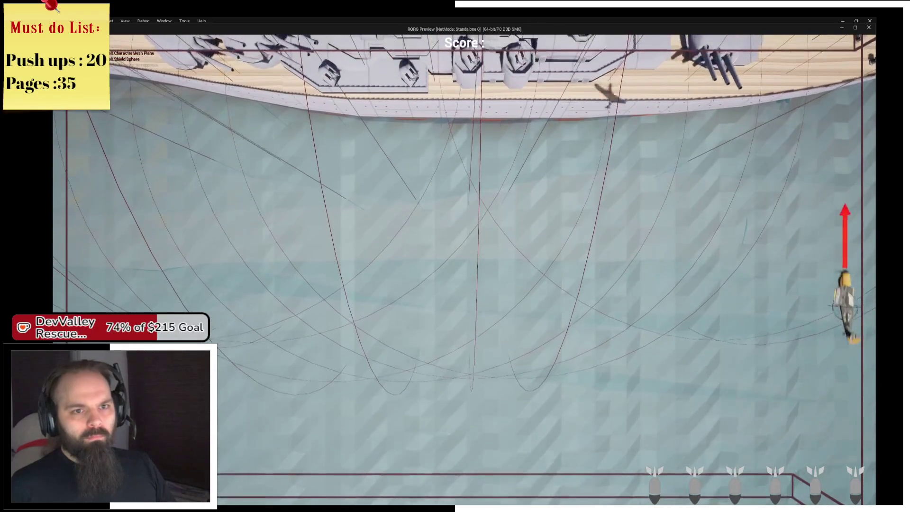
key(w)
key(alt+Tab)
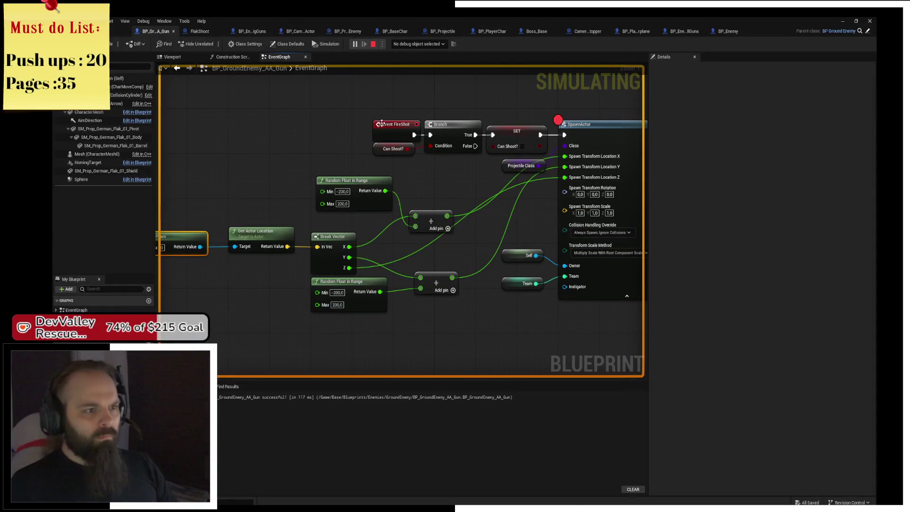
Fly along the battleship and back across it to draw turret fire, then leave the game
key(alt+Tab)
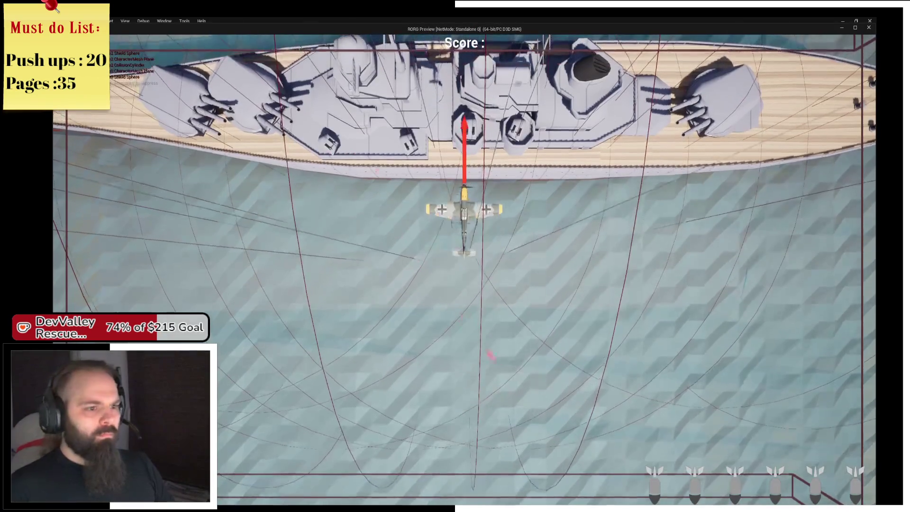
key(d)
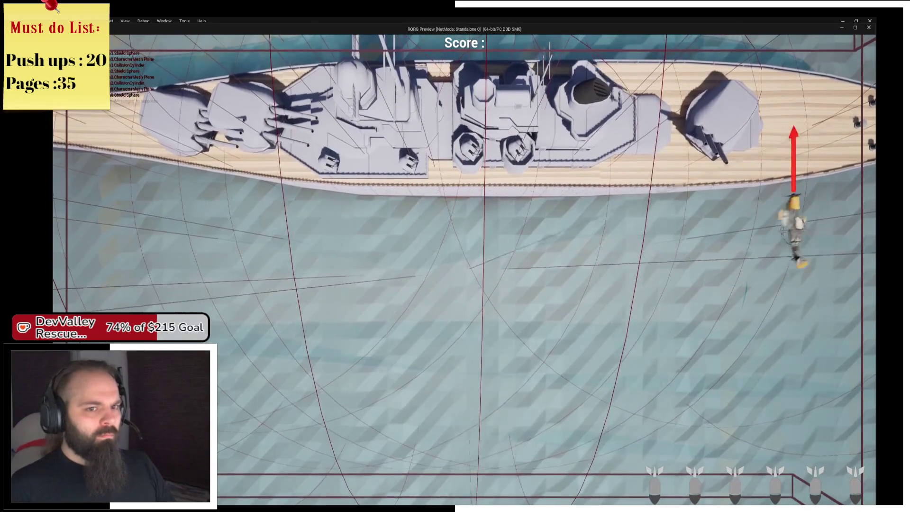
key(s)
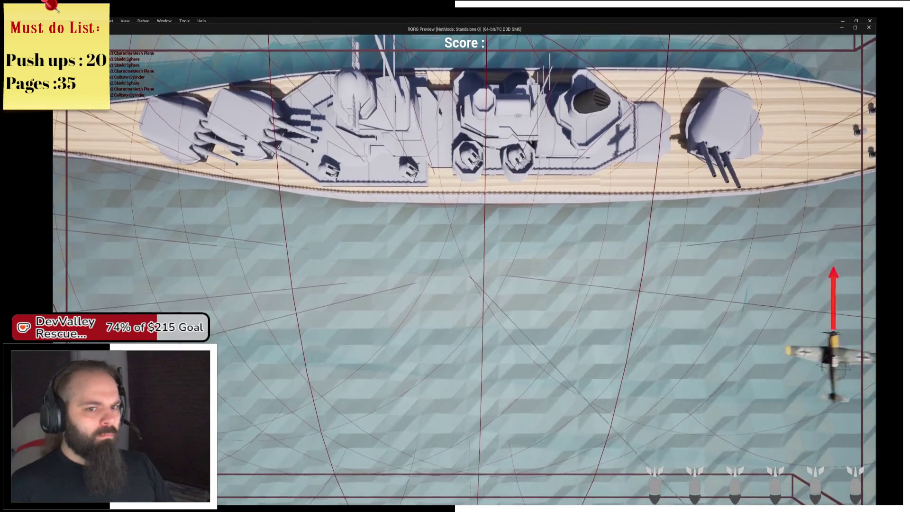
key(d)
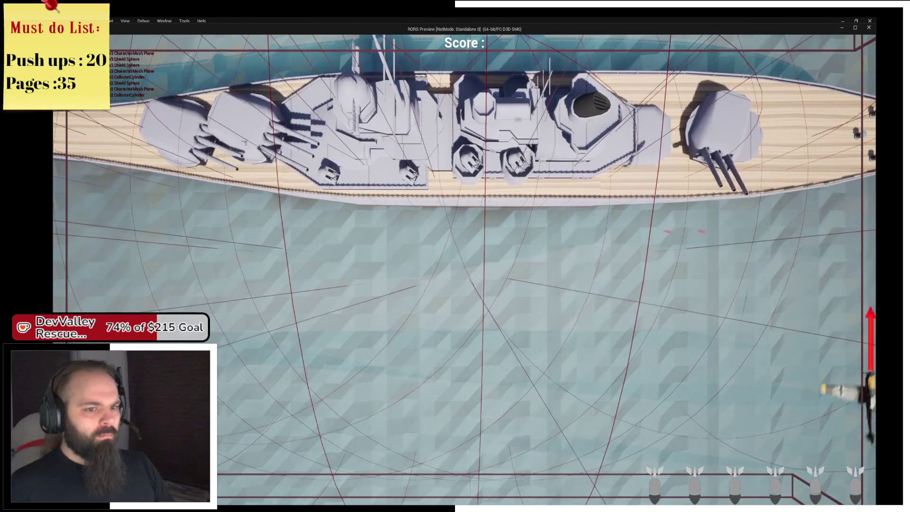
key(a)
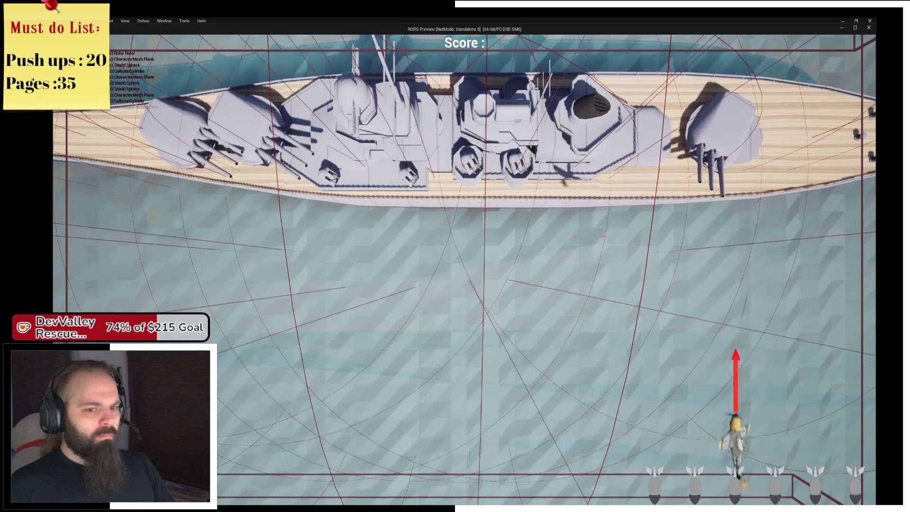
key(a)
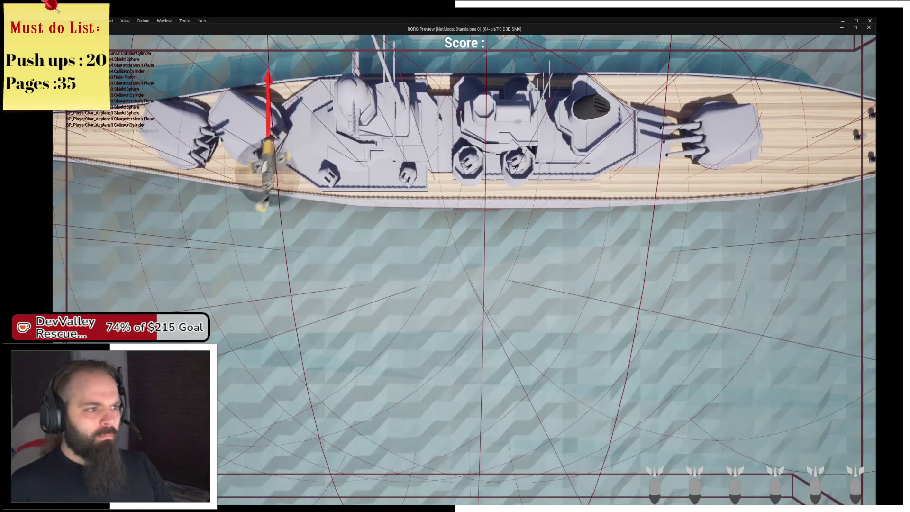
key(alt+Tab)
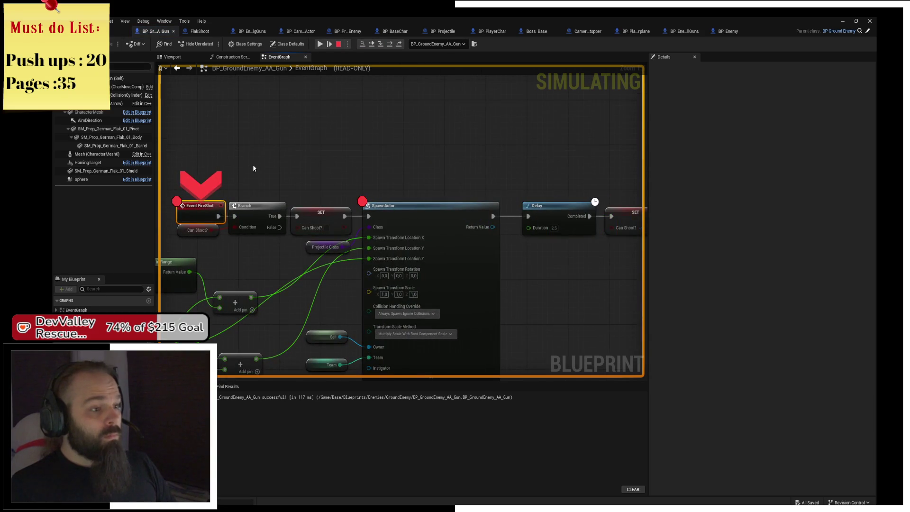
Step to SpawnActor, inspect its input pins, then stop the simulation and close the error log
click(390, 44)
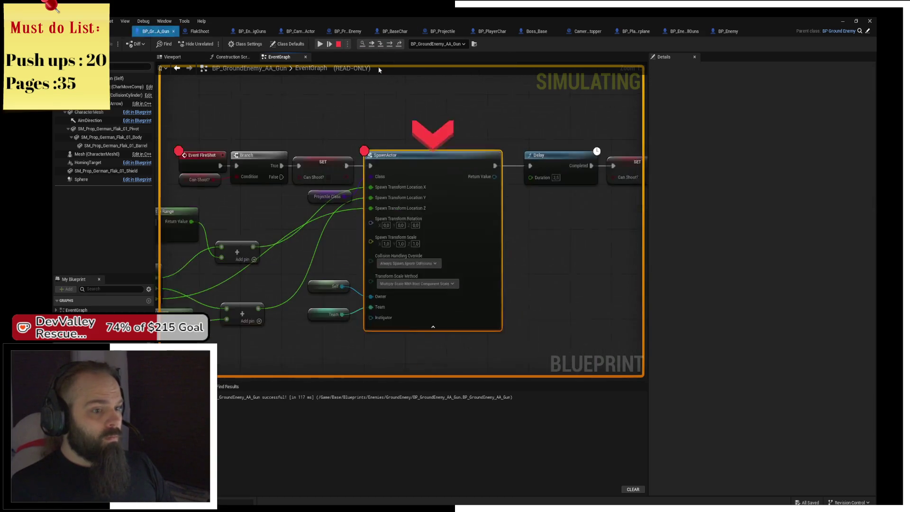
mouse_move(313, 177)
mouse_move(222, 212)
mouse_move(262, 207)
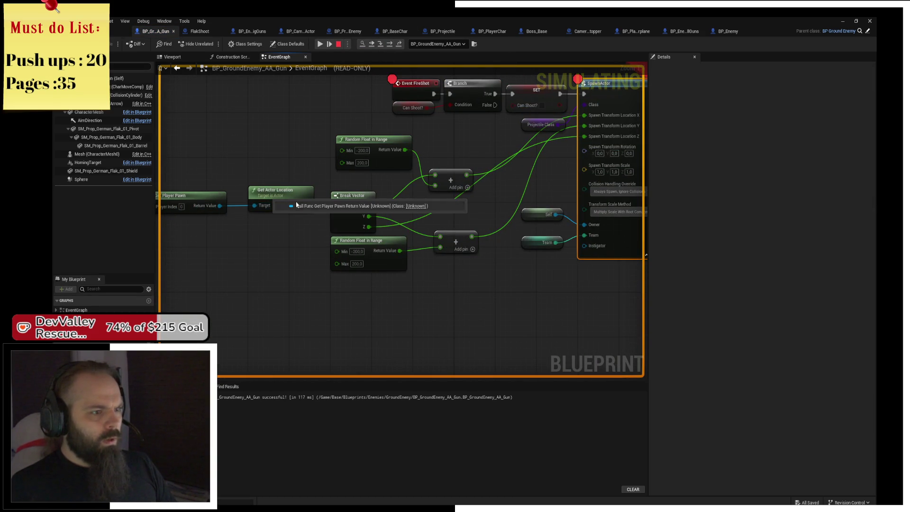
mouse_move(308, 212)
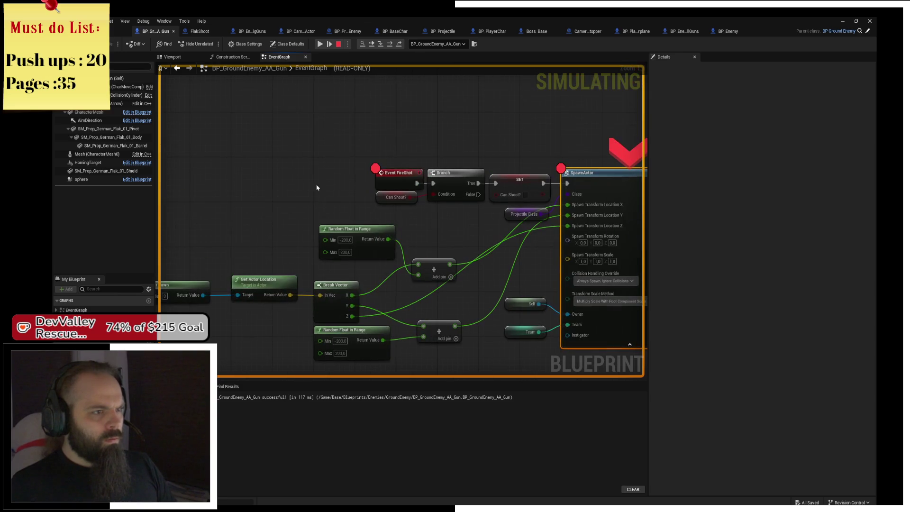
click(339, 44)
click(870, 21)
Add a Get Actor Of Class node for BP_PlayerChar feeding Get Actor Location's Target
mouse_move(379, 176)
mouse_down()
mouse_move(190, 185)
mouse_move(250, 186)
mouse_up()
text(get act)
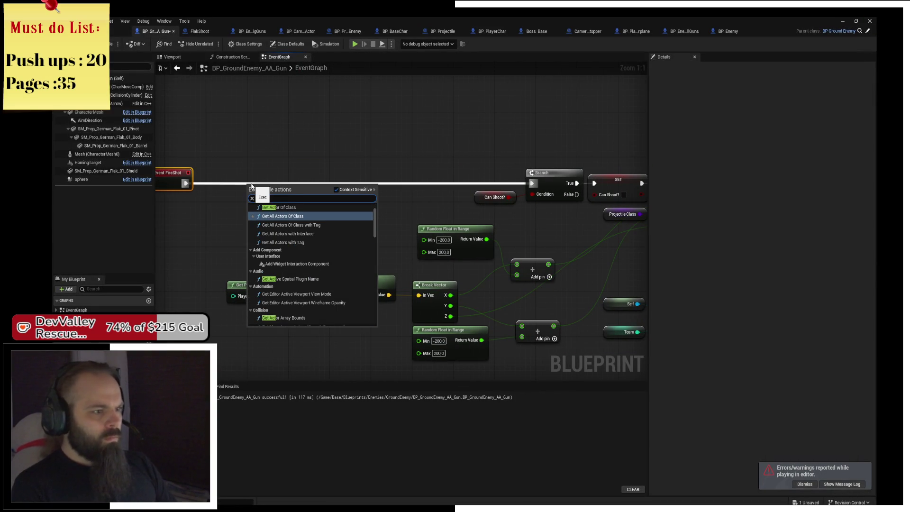
click(279, 207)
drag(253, 173, 216, 174)
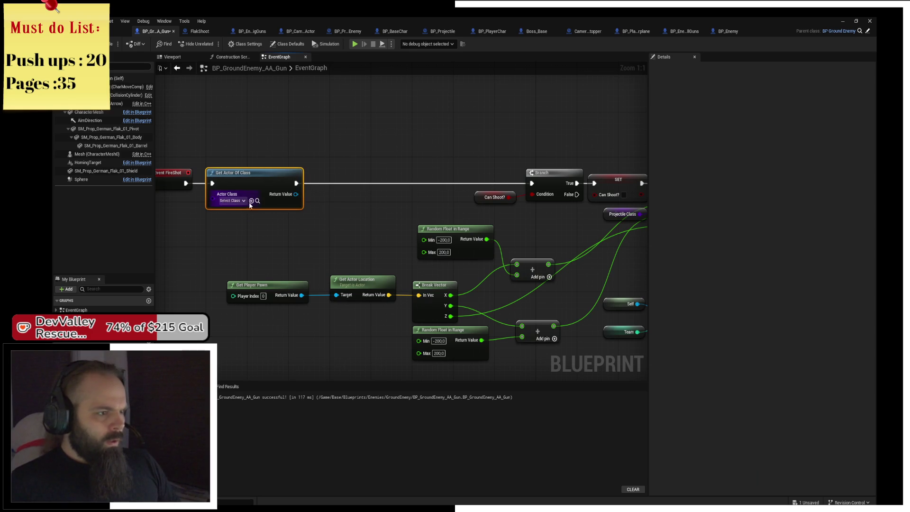
click(234, 202)
text(pla)
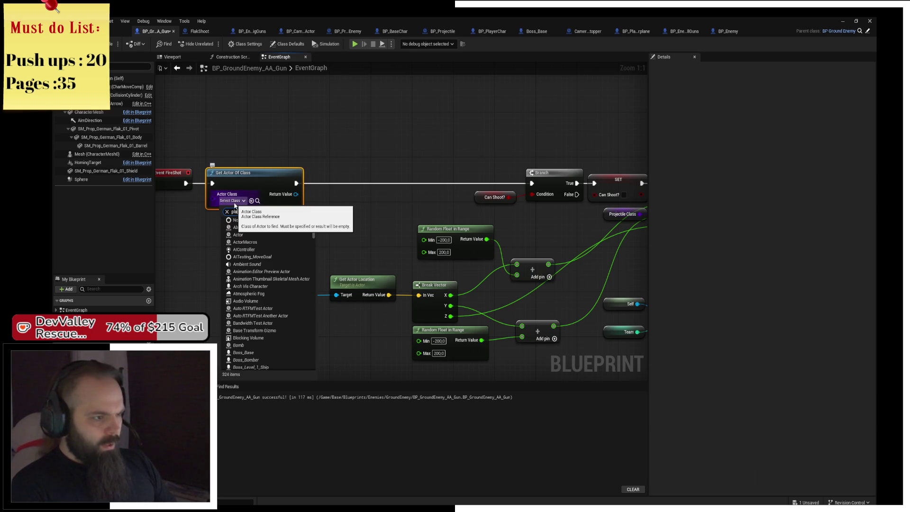
text(yer)
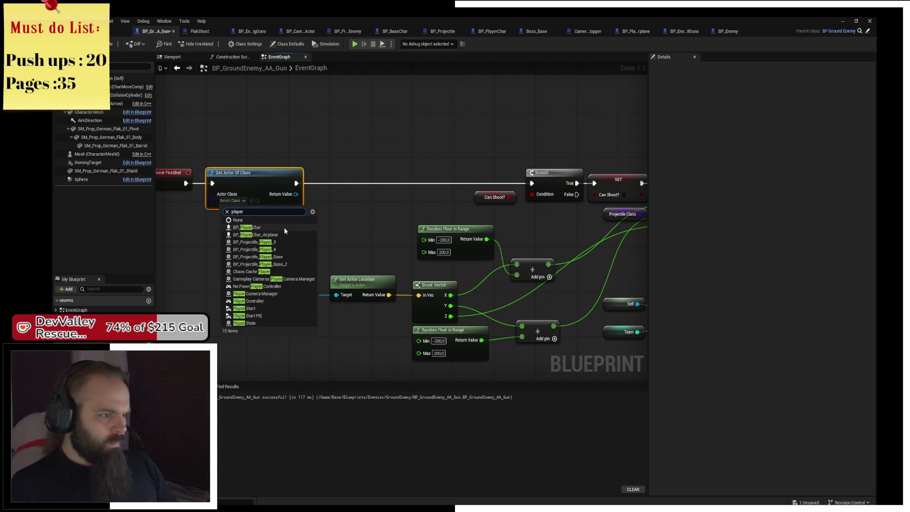
click(286, 230)
drag(300, 194, 338, 296)
click(383, 209)
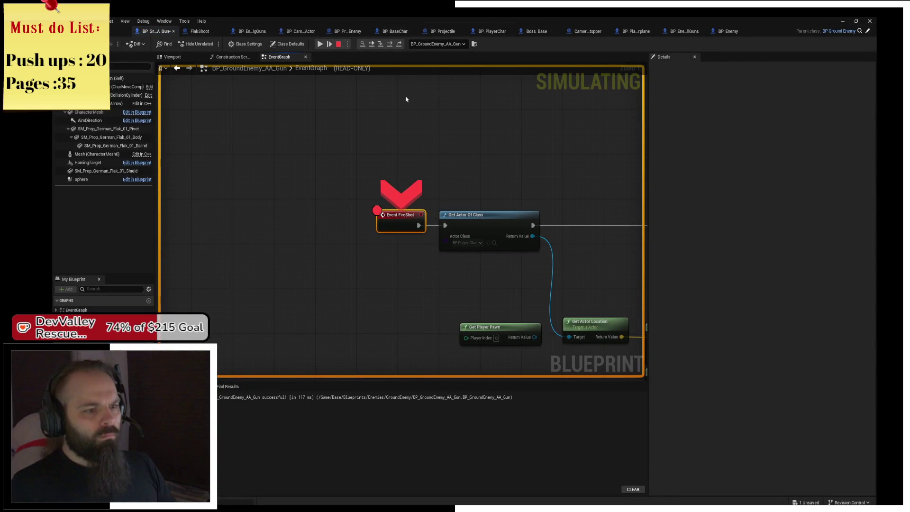
Step execution through the AA gun's firing chain to SpawnActor, then resume
click(388, 45)
click(388, 45)
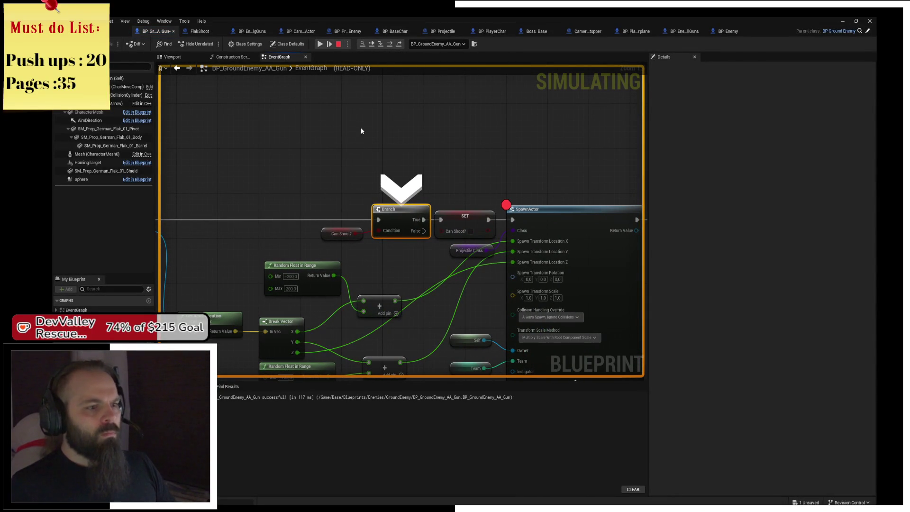
click(391, 46)
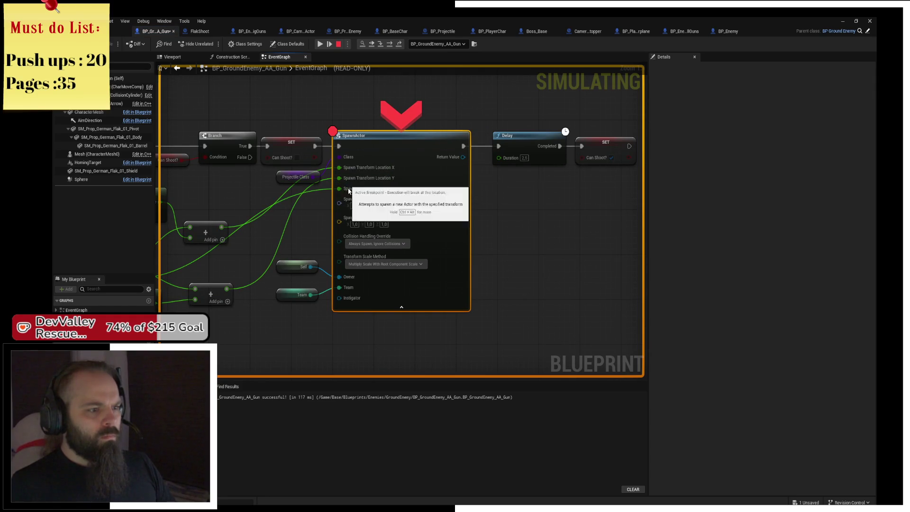
click(330, 46)
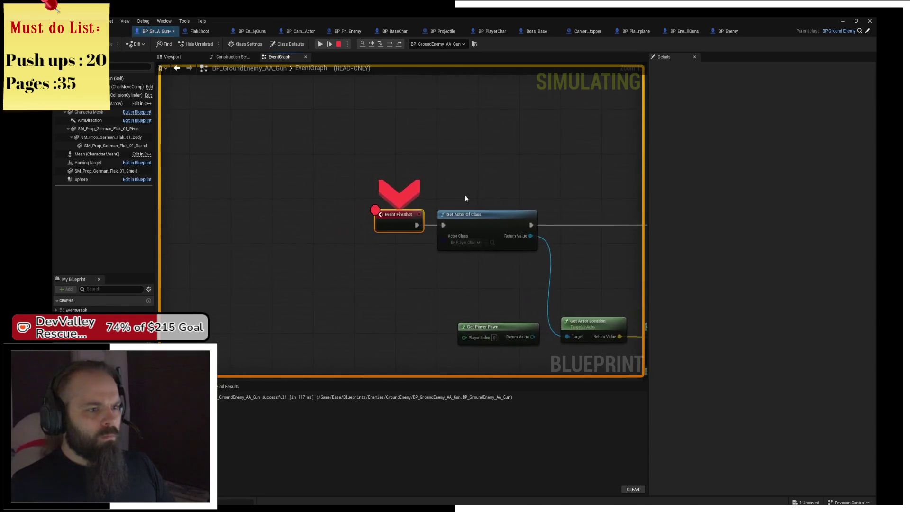
Start a new game from the game-over screen, then return to the level editor
key(F5)
click(469, 270)
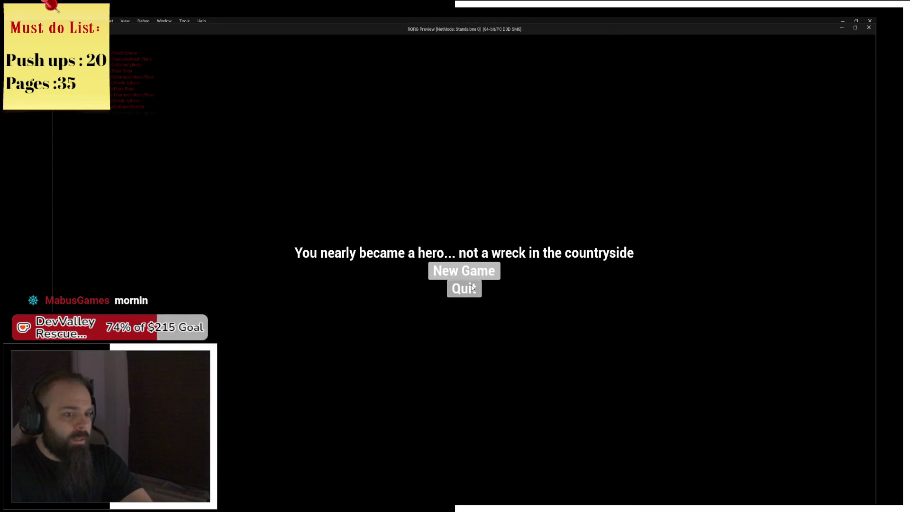
click(474, 271)
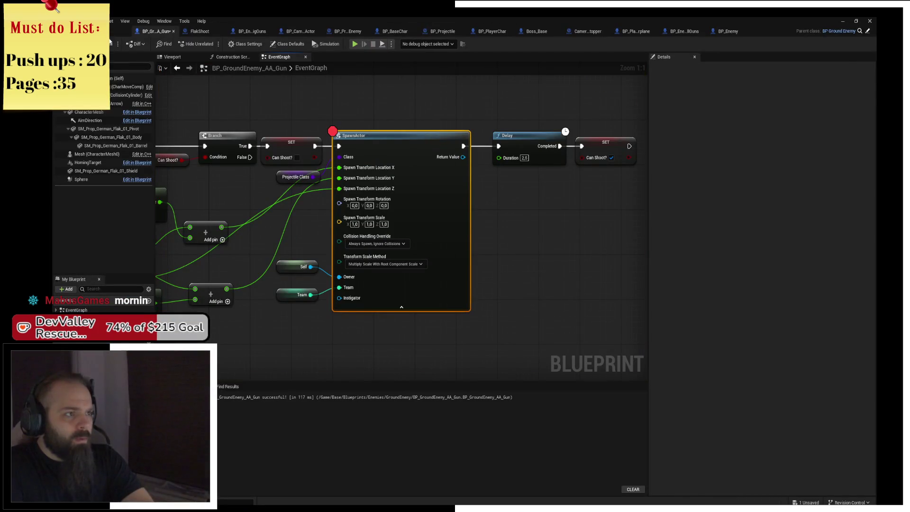
click(110, 41)
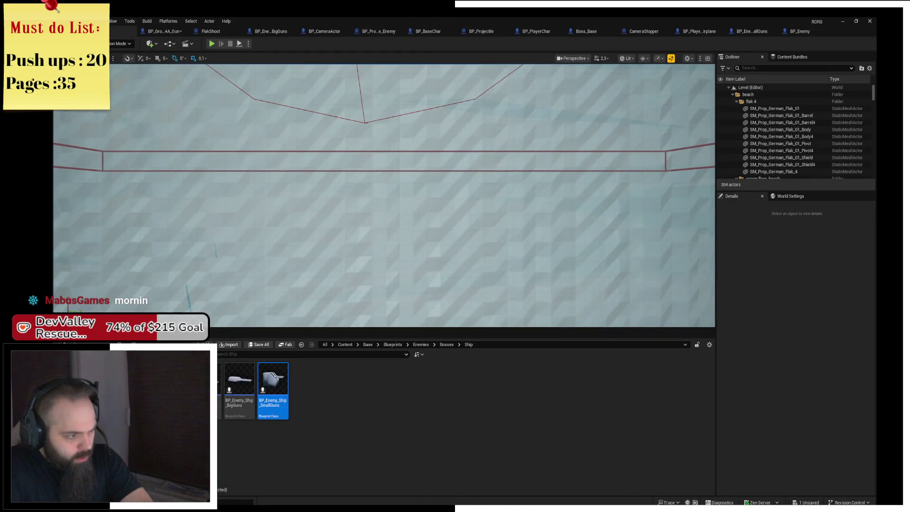
Inspect the Boss_Level_1_Ship blueprint's battleship model and collision shapes in its viewport, then return to the level
click(209, 389)
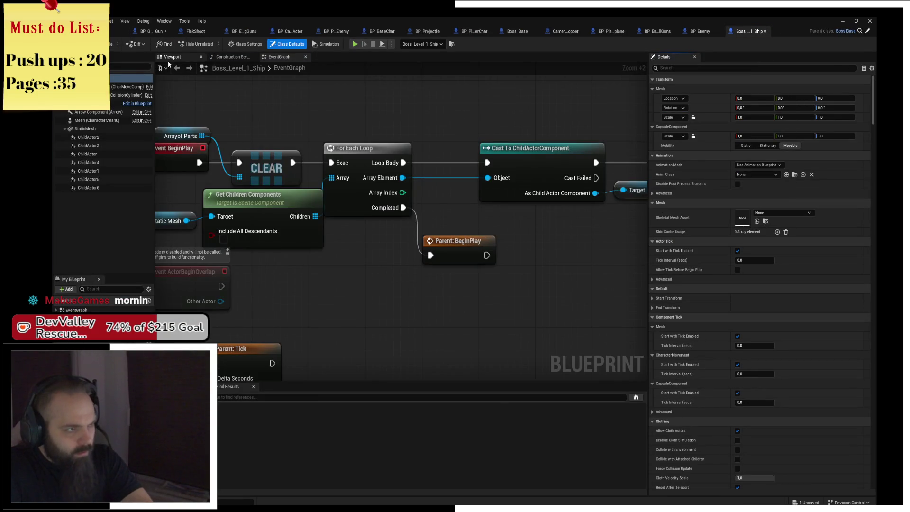
click(171, 57)
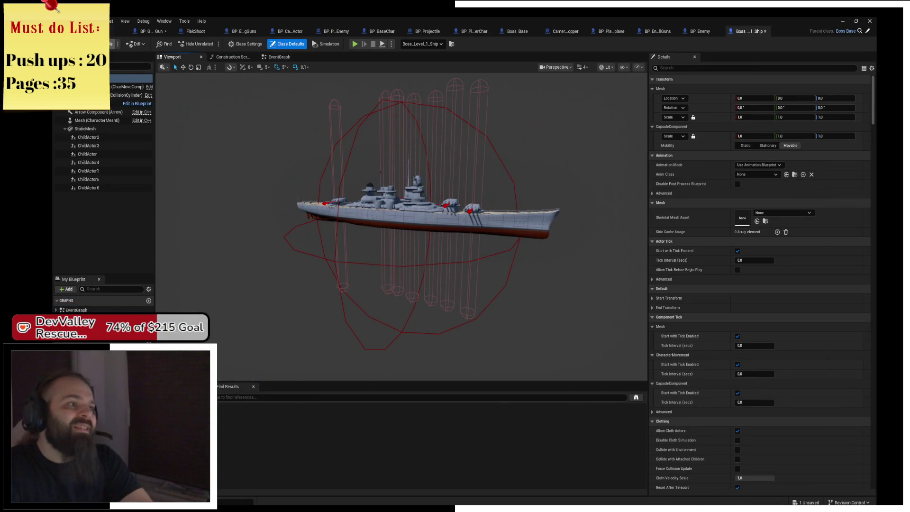
click(119, 31)
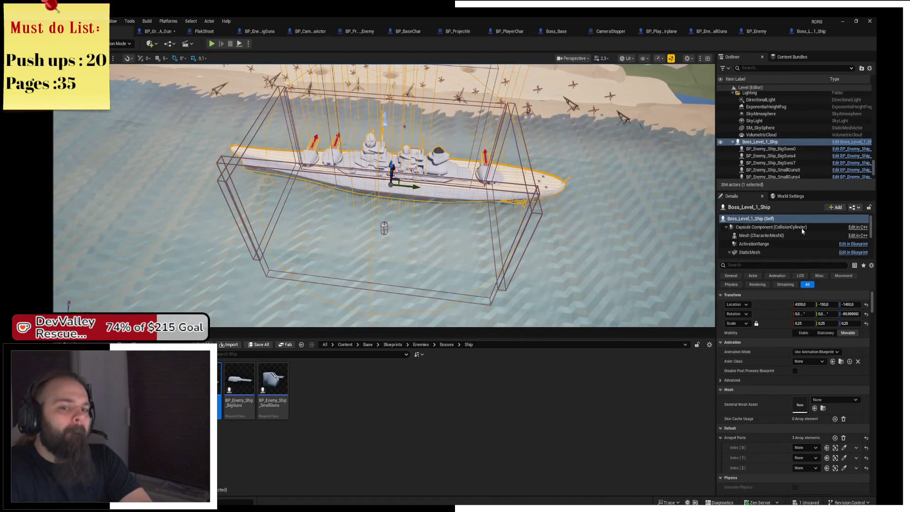
scroll(778, 238, down, 2)
click(778, 239)
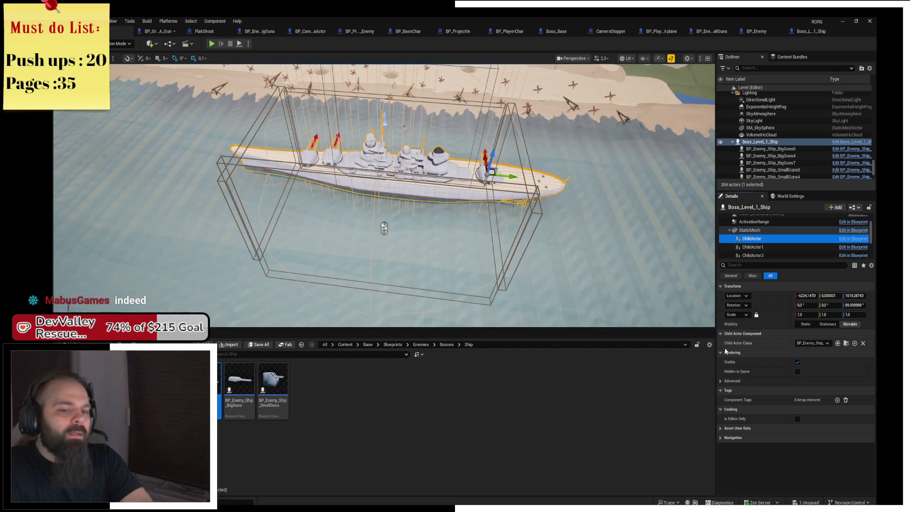
click(722, 383)
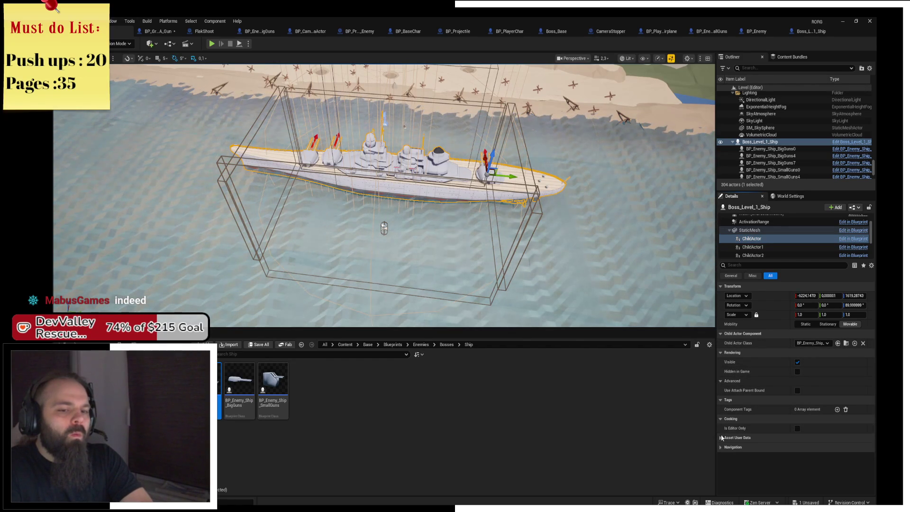
click(733, 277)
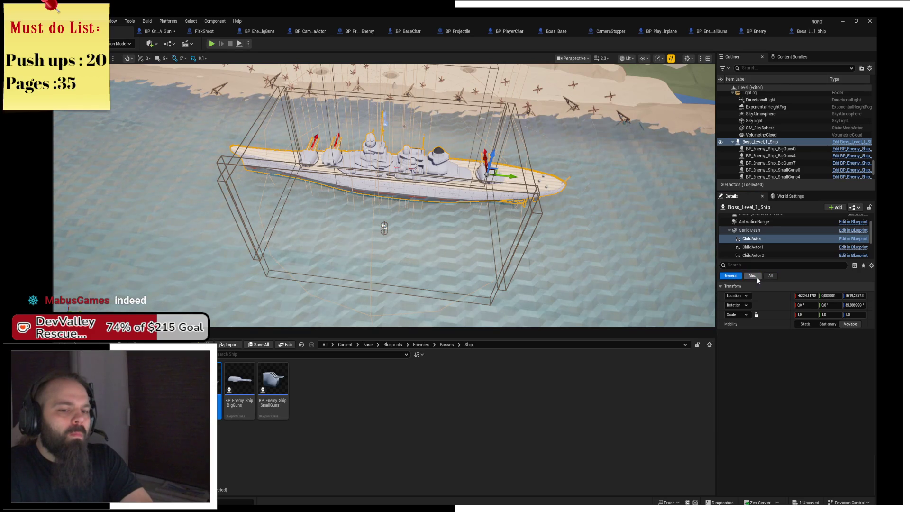
click(754, 275)
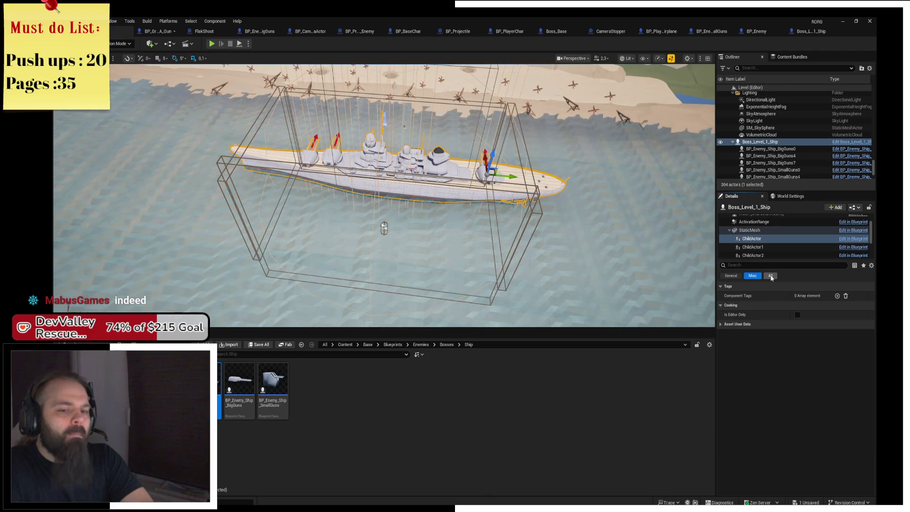
click(772, 278)
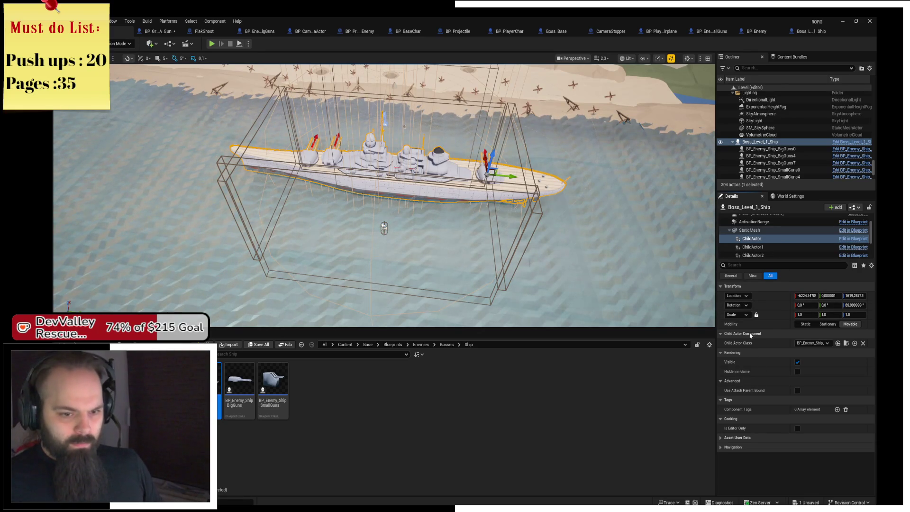
scroll(430, 205, up, 5)
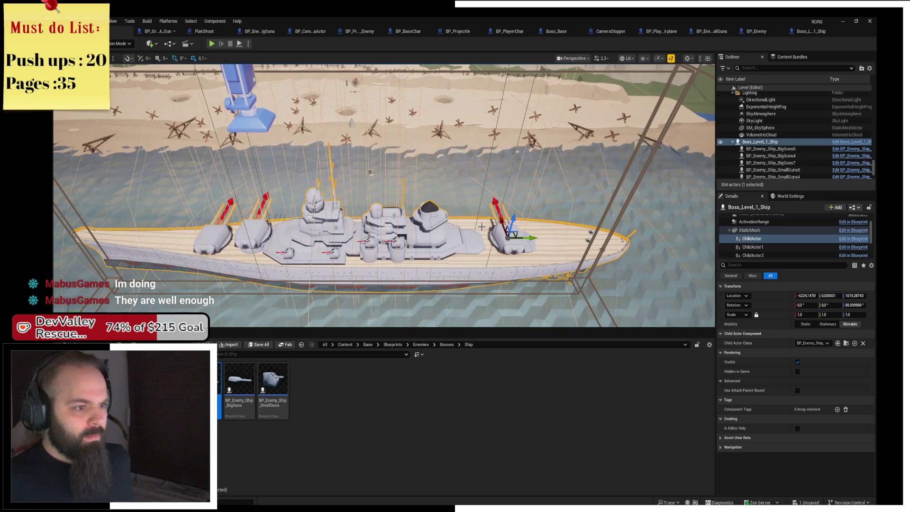
click(761, 247)
click(764, 255)
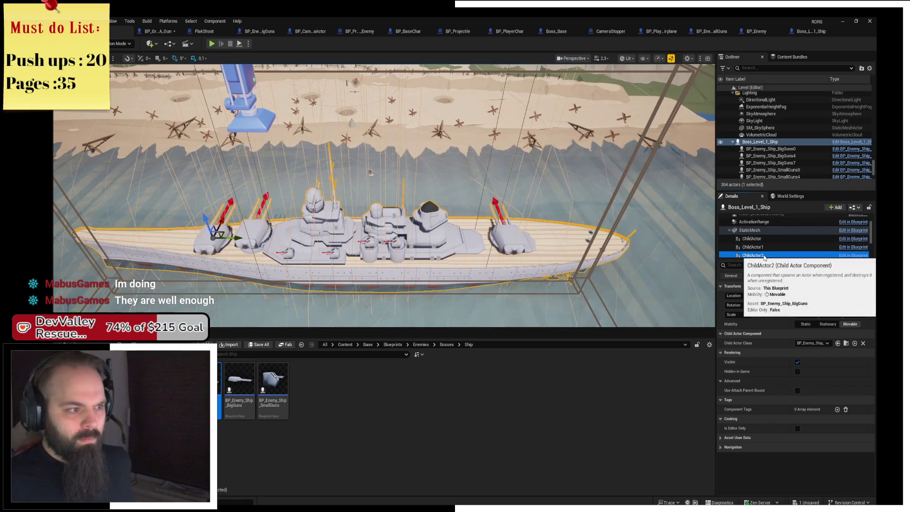
click(805, 344)
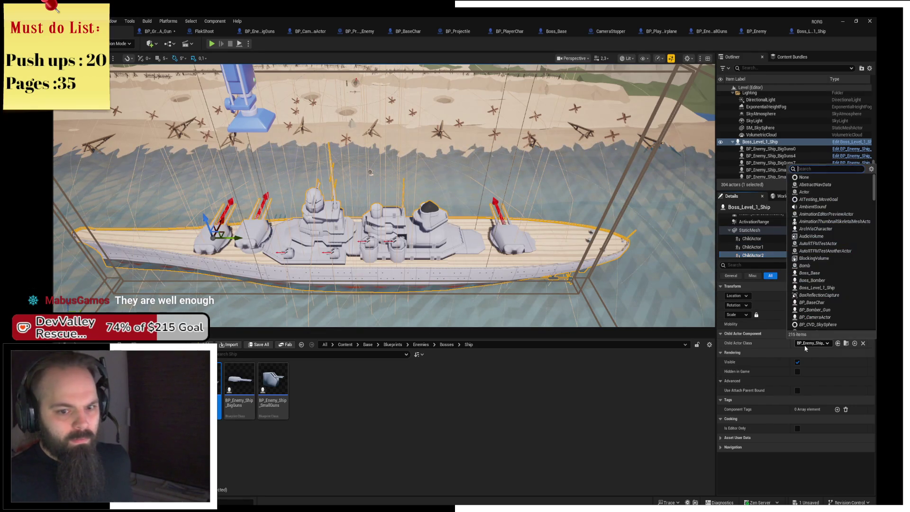
click(805, 346)
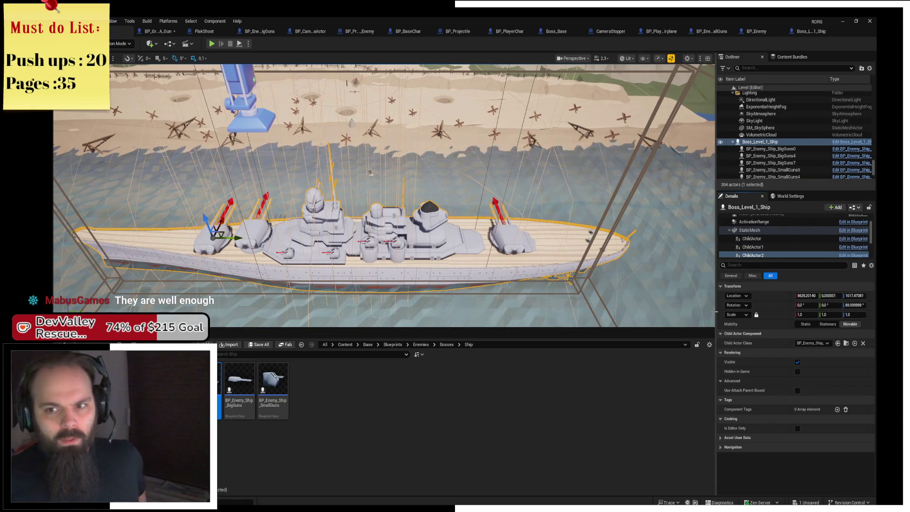
drag(383, 194, 327, 175)
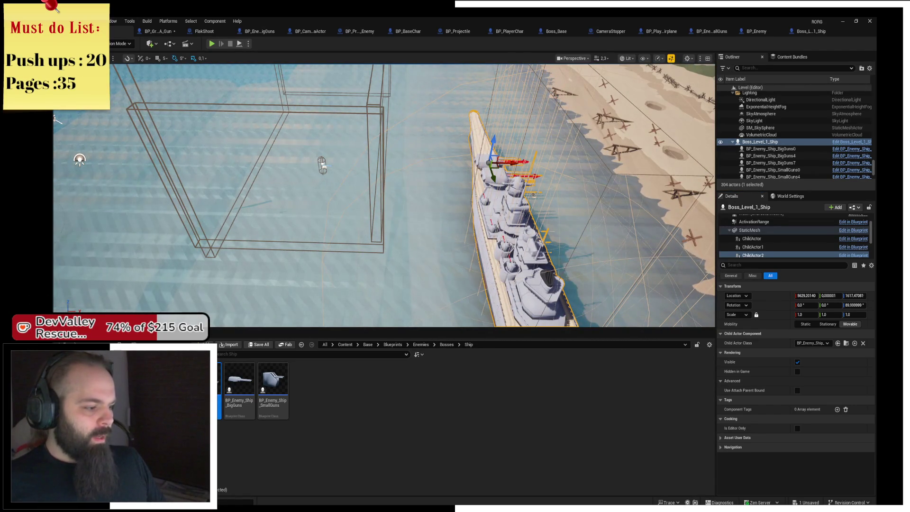
click(166, 417)
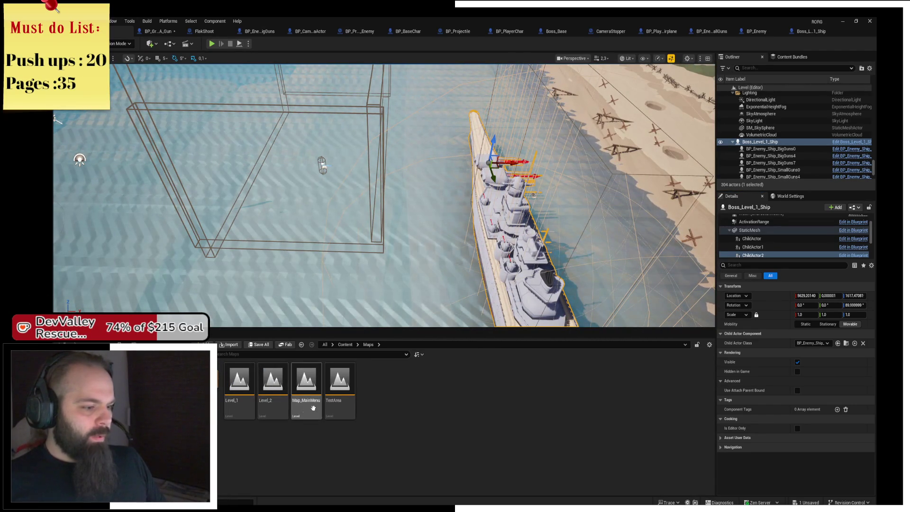
Load the TestArea level, saving the blueprint, and delete the BP_Enemy sphere
double_click(340, 387)
click(483, 345)
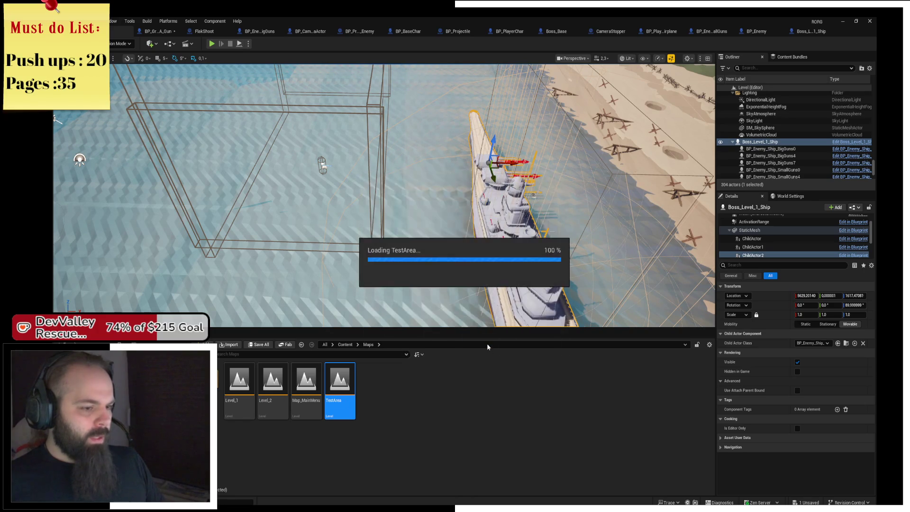
key(w)
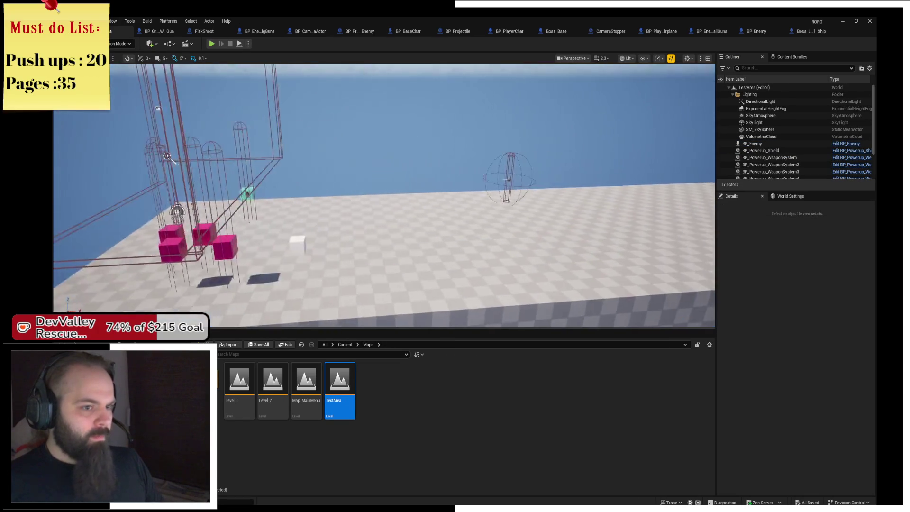
click(446, 218)
key(Delete)
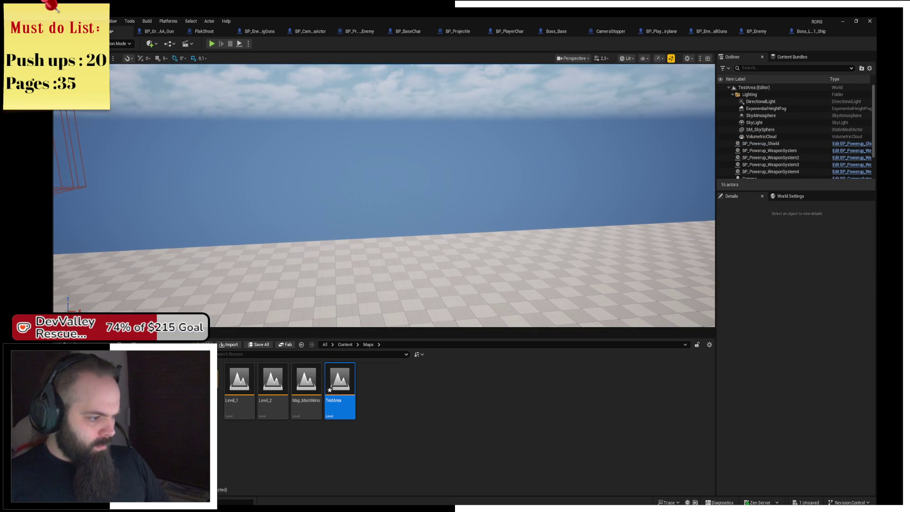
Place a BP_Enemy_Ship_SmallGuns turret from the Ship folder into TestArea
double_click(239, 379)
click(273, 379)
mouse_move(273, 379)
mouse_down()
mouse_move(347, 294)
mouse_move(377, 296)
mouse_up()
drag(383, 199, 384, 152)
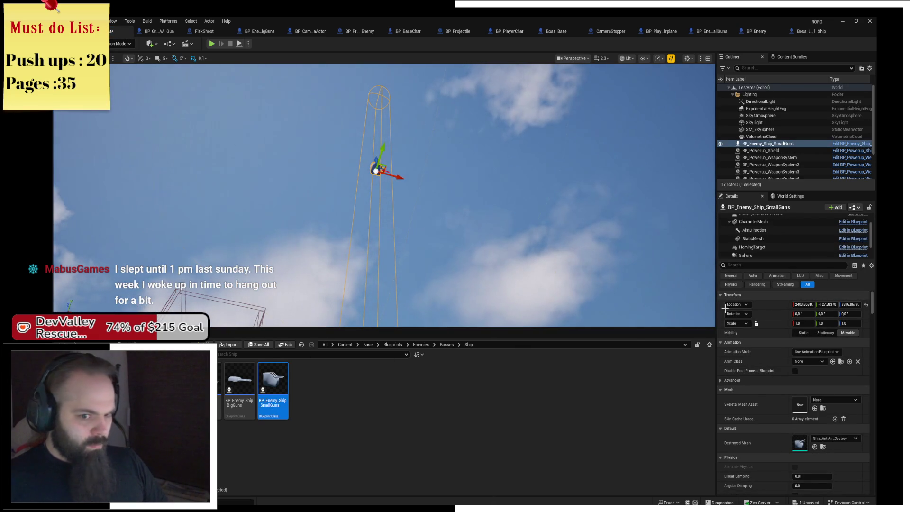
Scale the SmallGuns turret to 0.2 and snap it down onto the platform
click(808, 324)
text(0.2)
key(Return)
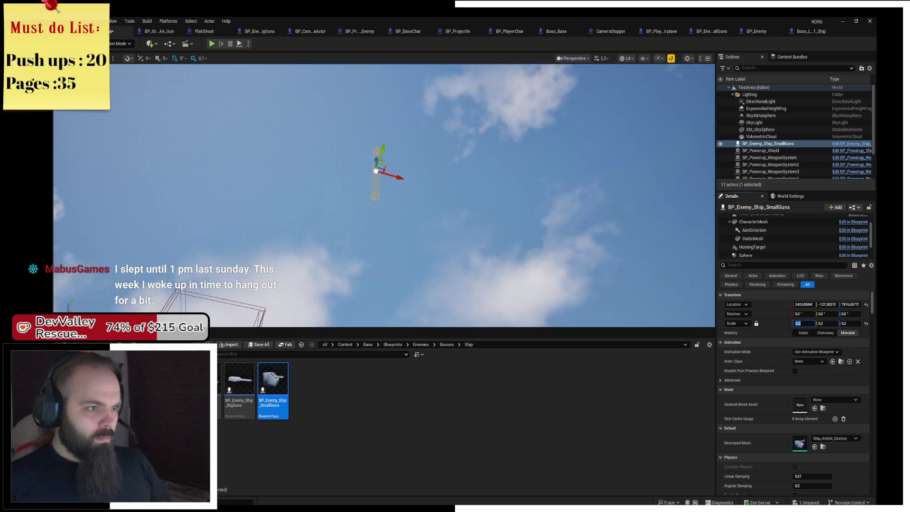
key(End)
key(f)
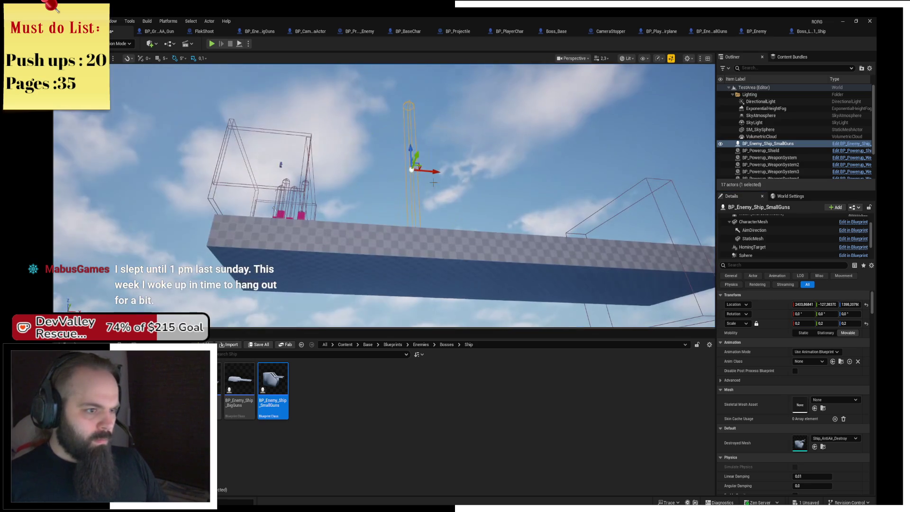
Turn the turret around 180 degrees and drop it onto the floor
scroll(413, 209, up, 6)
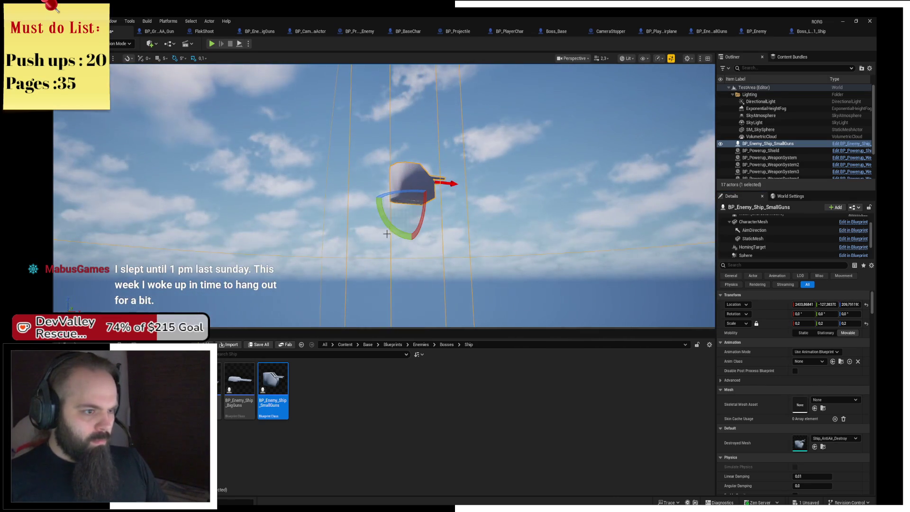
drag(394, 191, 294, 195)
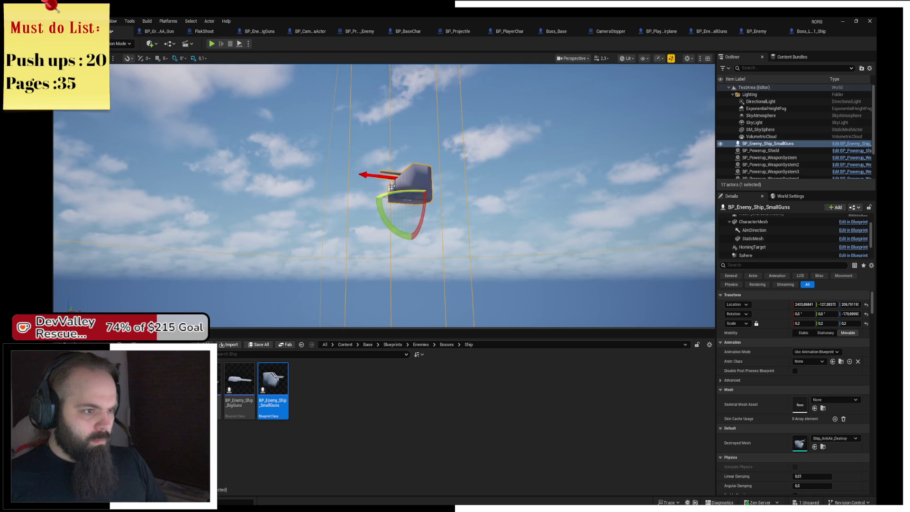
key(End)
key(f)
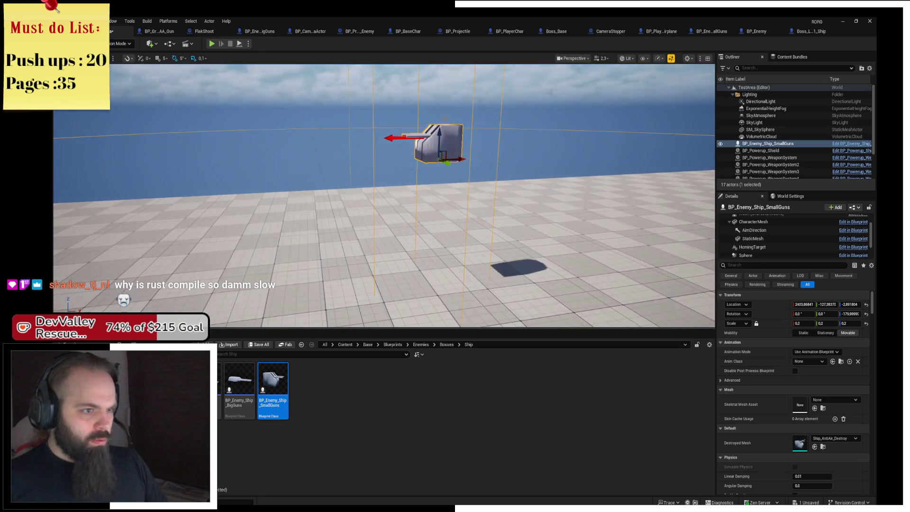
drag(439, 142, 439, 260)
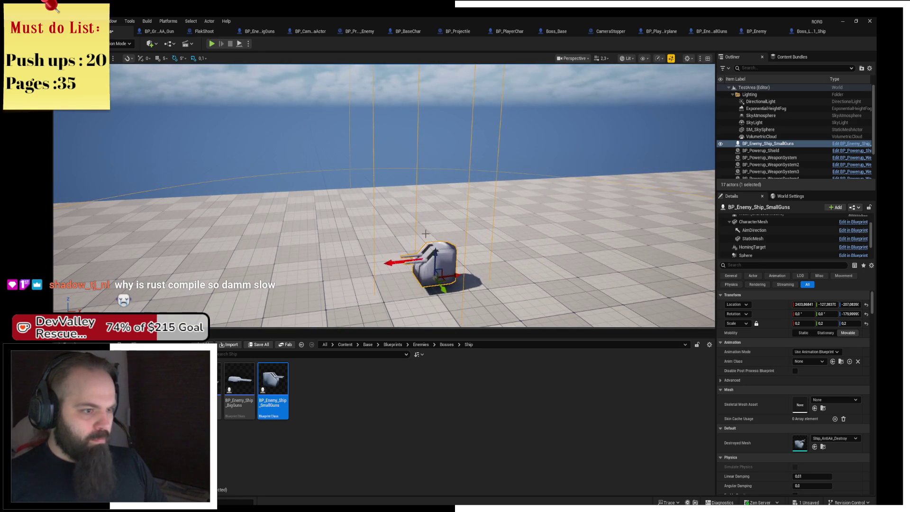
Place a BigGuns turret briefly, then delete both the BigGuns and SmallGuns turrets
mouse_move(239, 379)
mouse_down()
mouse_move(256, 361)
mouse_move(517, 278)
mouse_move(542, 250)
mouse_move(520, 256)
mouse_up()
key(Delete)
click(473, 261)
key(Delete)
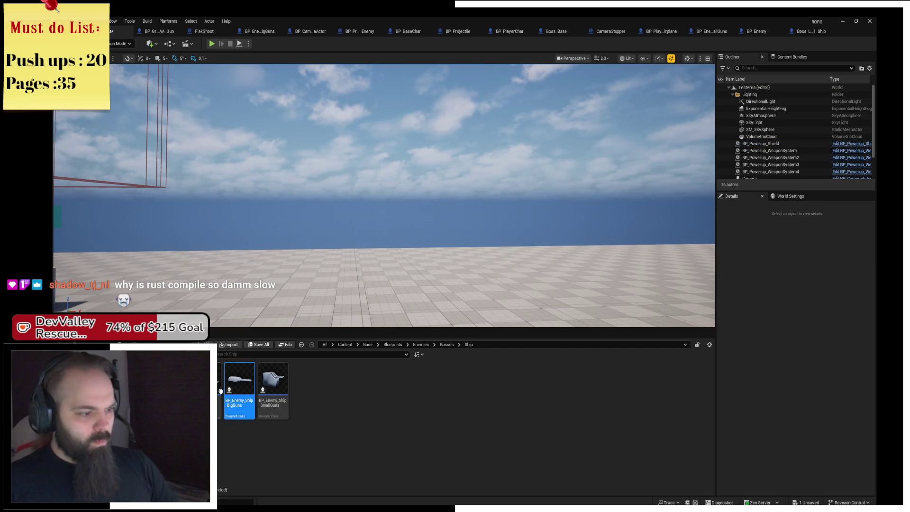
Undo the deletion to restore the BigGuns ship and reduce its scale to 0.2
scroll(479, 213, up, 5)
key(ctrl+z)
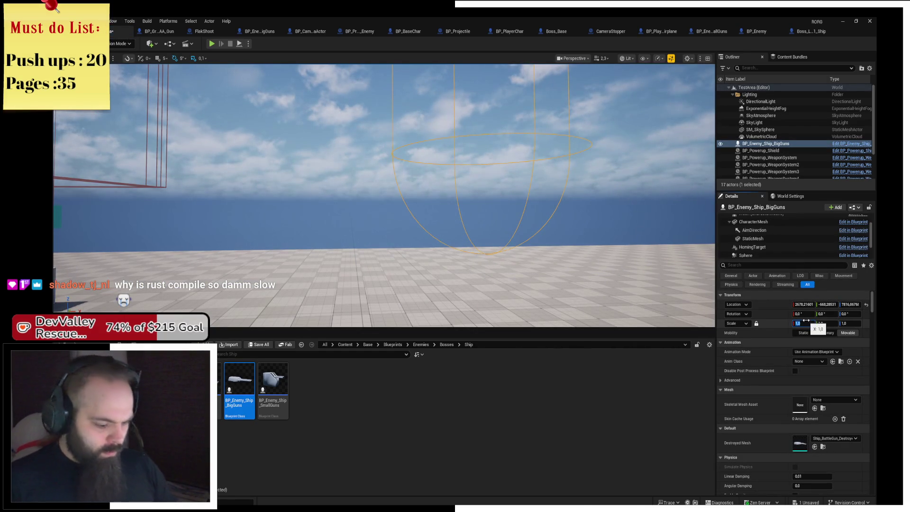
text(.1)
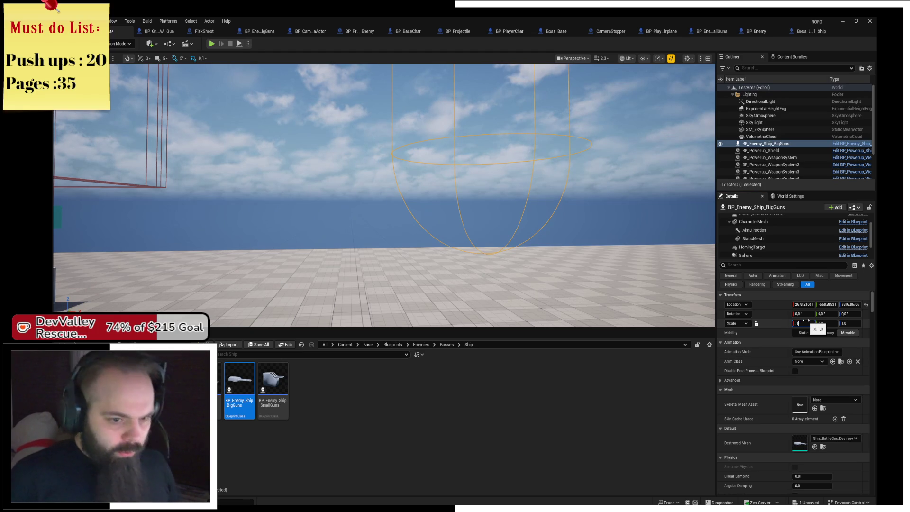
key(Return)
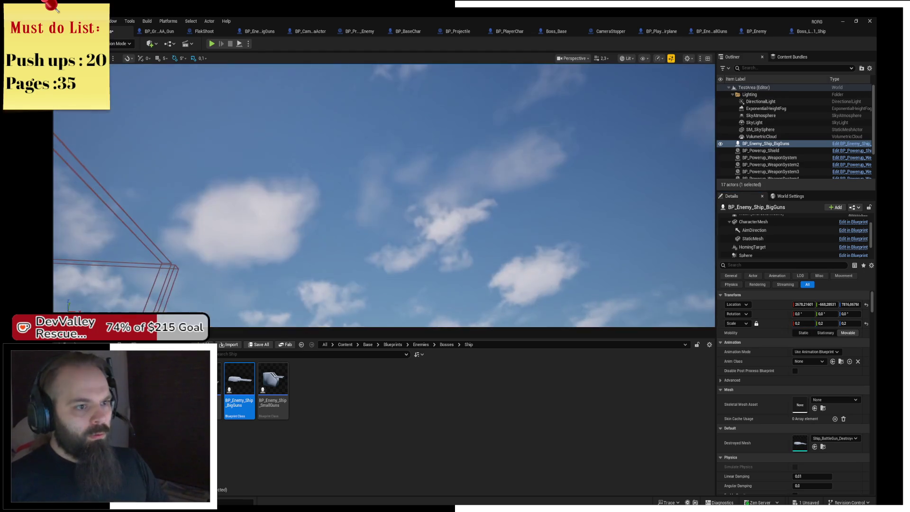
key(f)
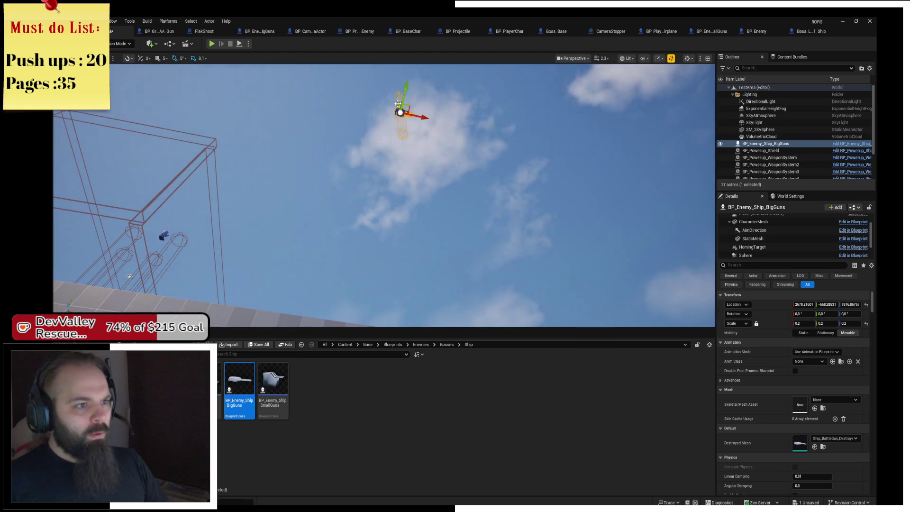
Move the ship sideways across the test floor and start a playtest
drag(438, 286, 270, 248)
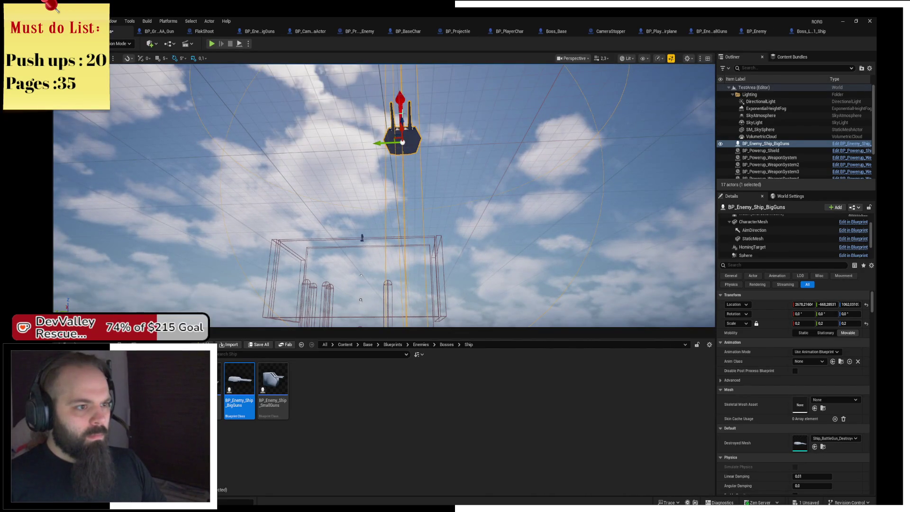
key(f)
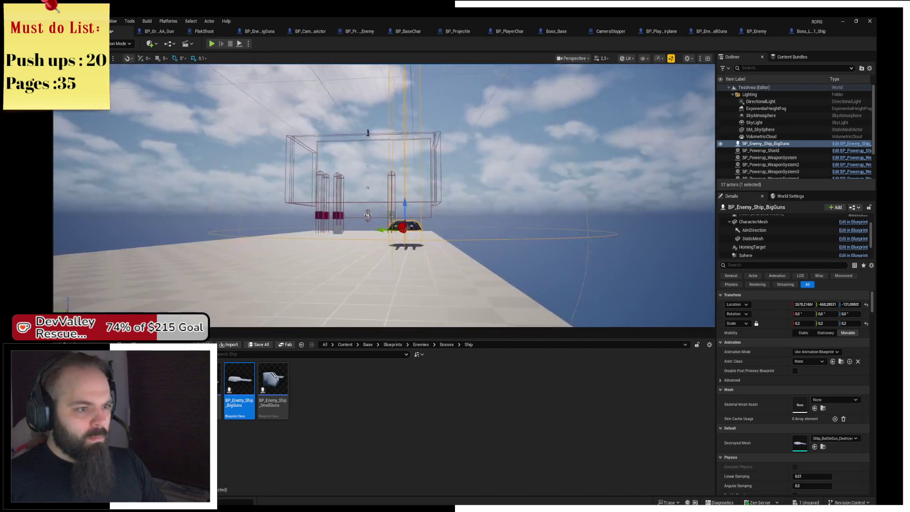
drag(344, 178, 220, 183)
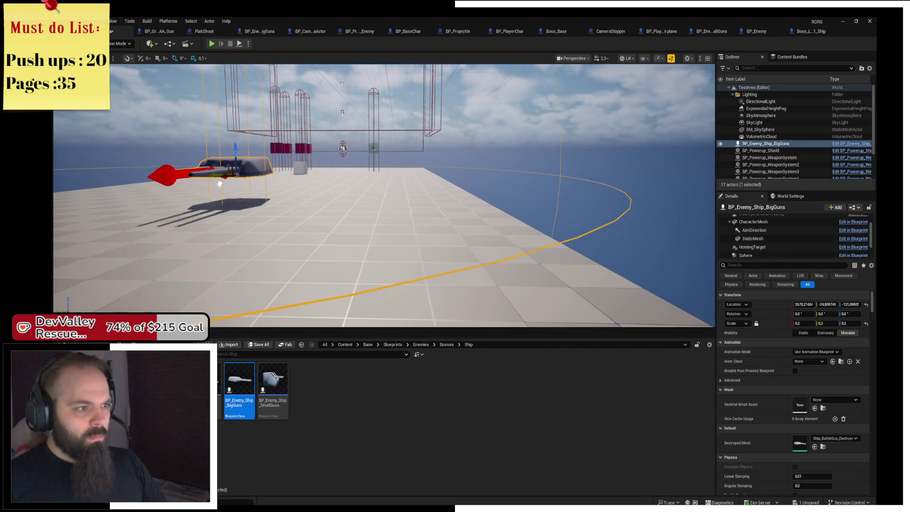
click(212, 44)
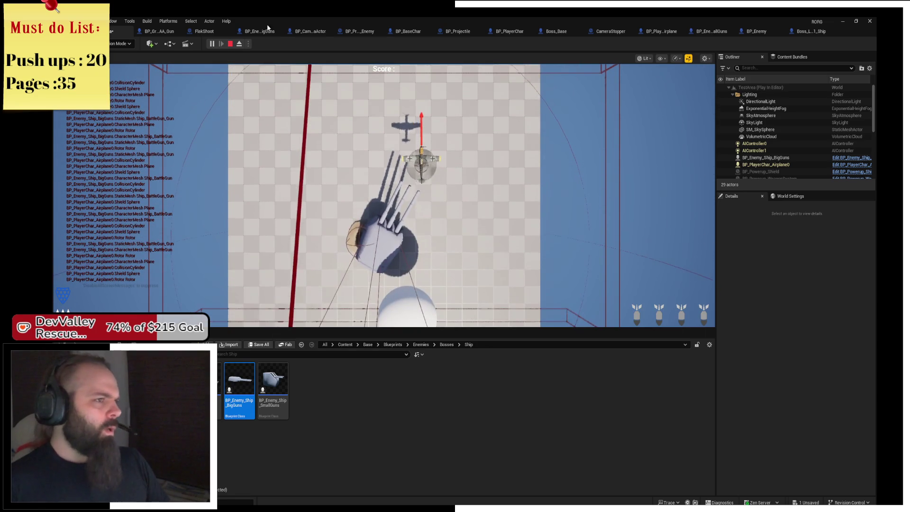
Stop the playtest, delete the BigGuns ship from TestArea, and switch to the Boss_Level_1_Ship blueprint
click(230, 43)
mouse_move(383, 136)
mouse_down()
mouse_move(360, 161)
mouse_move(389, 151)
mouse_up()
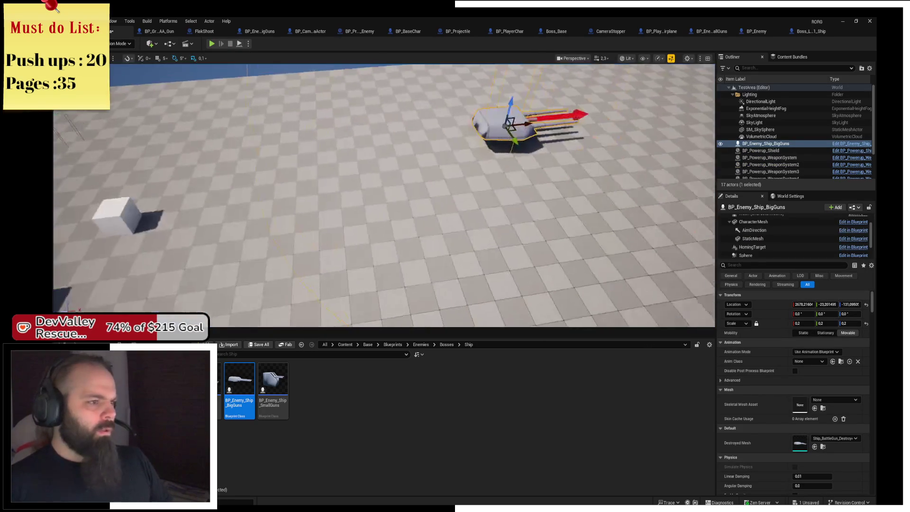
scroll(527, 90, down, 5)
key(Delete)
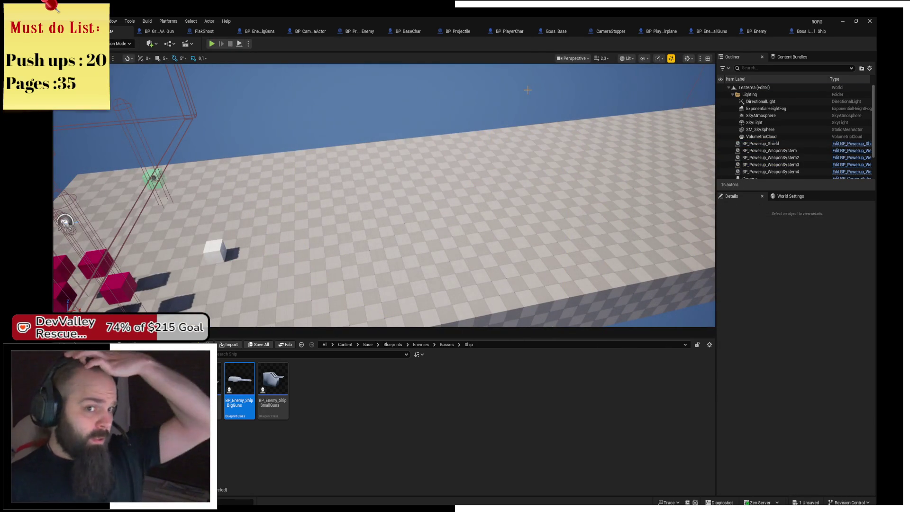
click(810, 31)
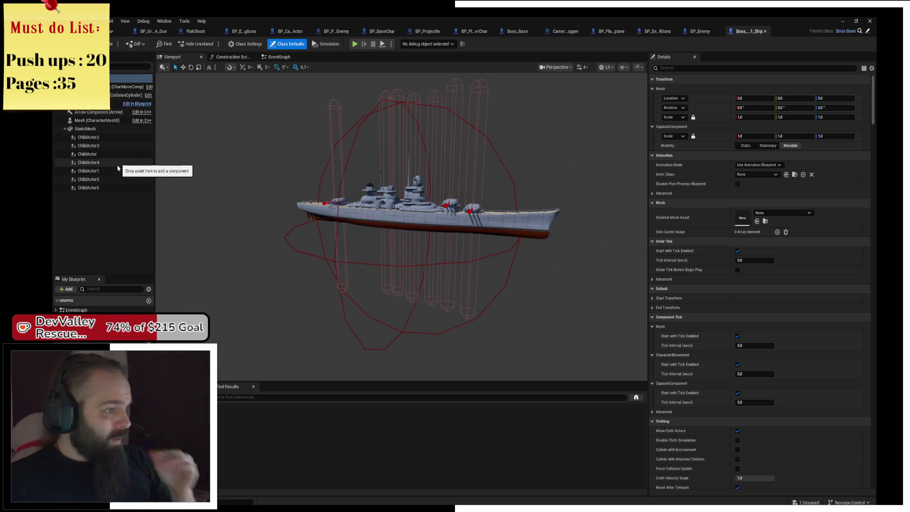
Select the ship's turret child actors and show the front turret's Child Actor Template defaults
scroll(461, 195, up, 5)
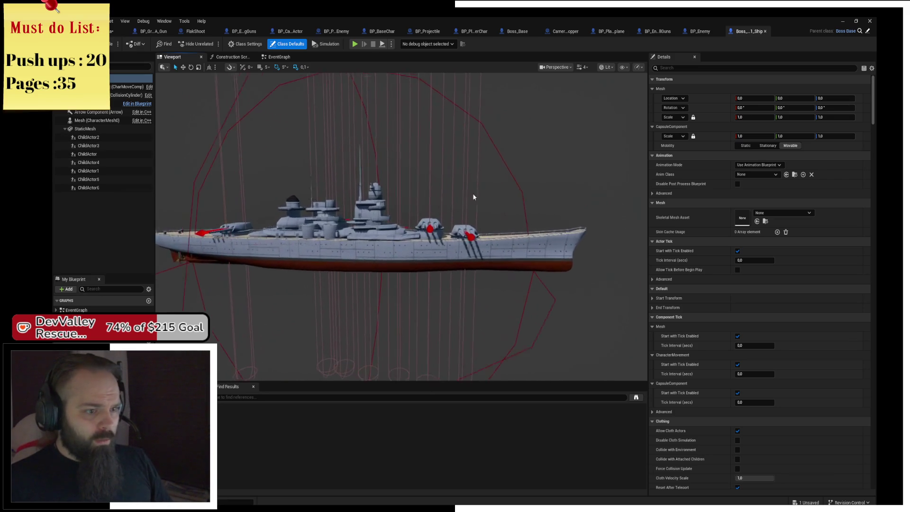
click(412, 221)
ctrl+click(429, 219)
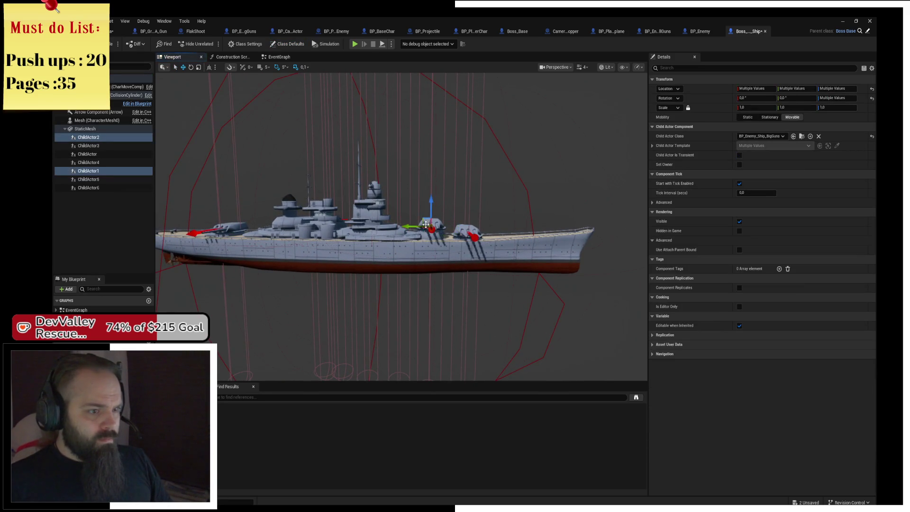
scroll(429, 219, up, 5)
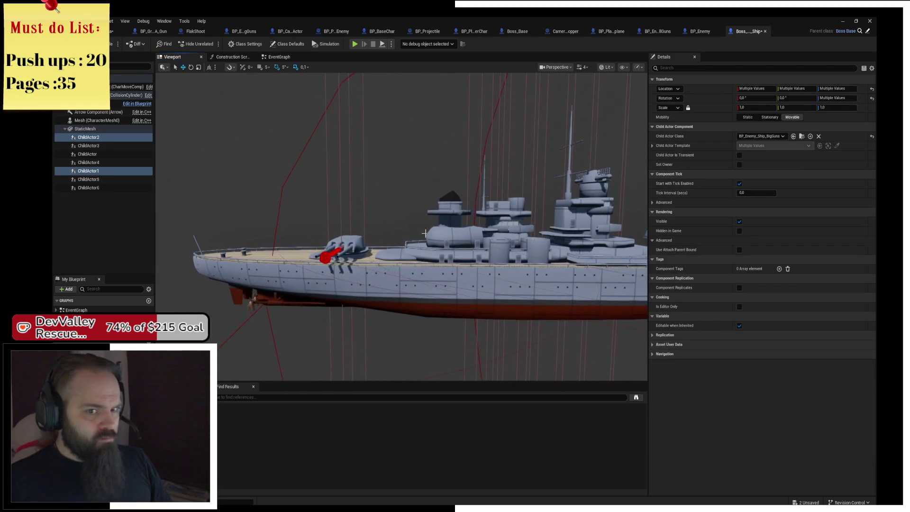
click(351, 244)
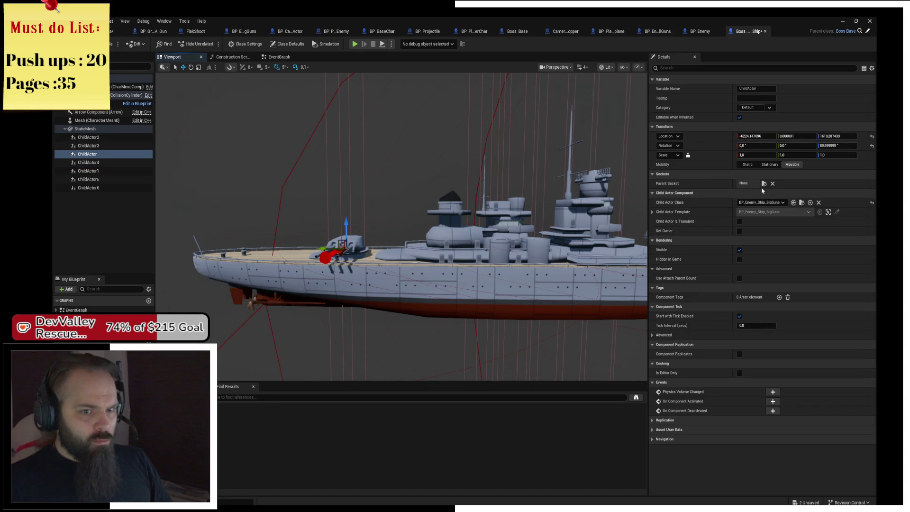
click(653, 212)
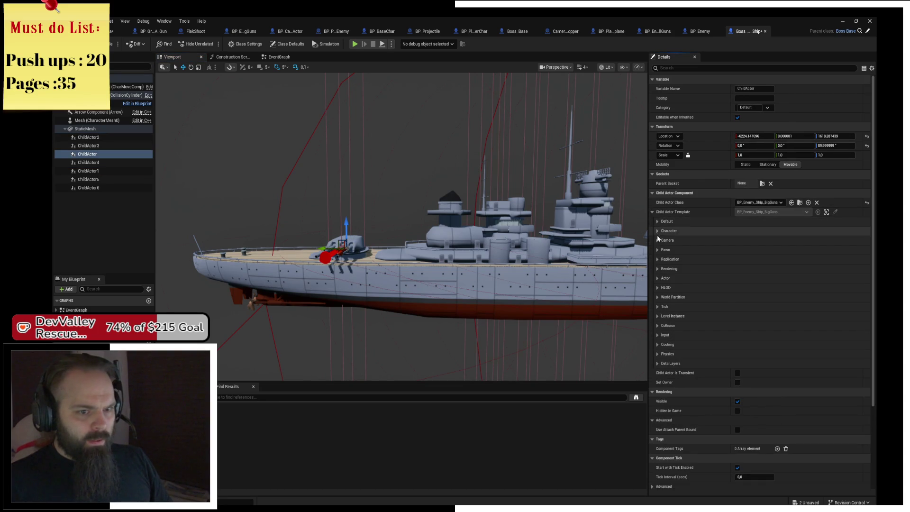
click(658, 222)
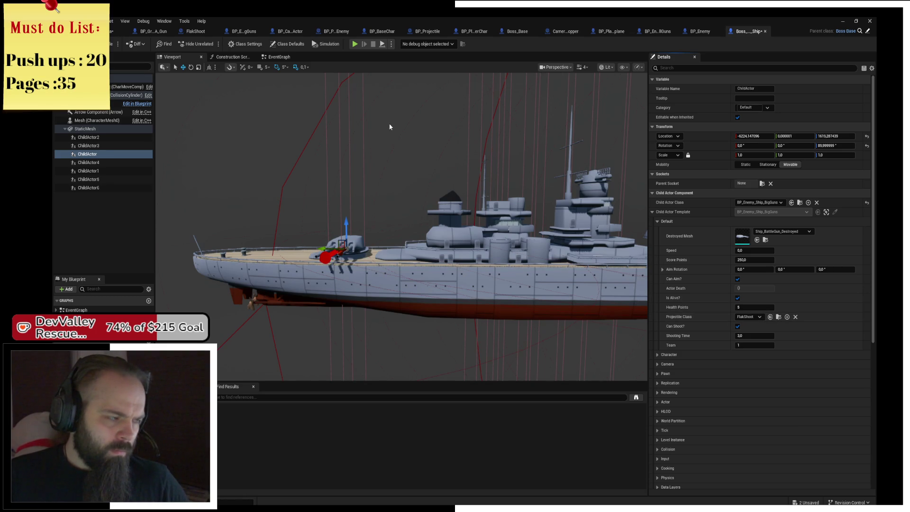
Switch among the open editors, back to the level and again to the boss ship blueprint
click(136, 30)
click(194, 31)
click(110, 31)
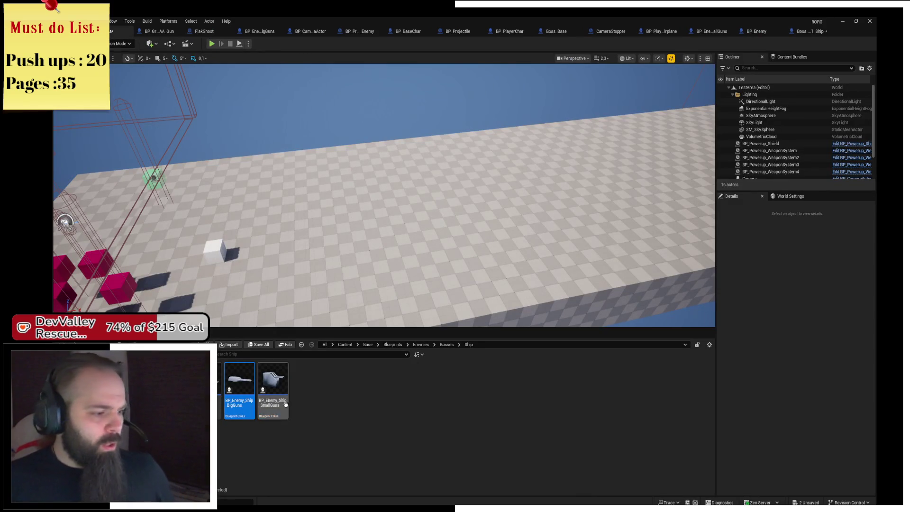
click(811, 30)
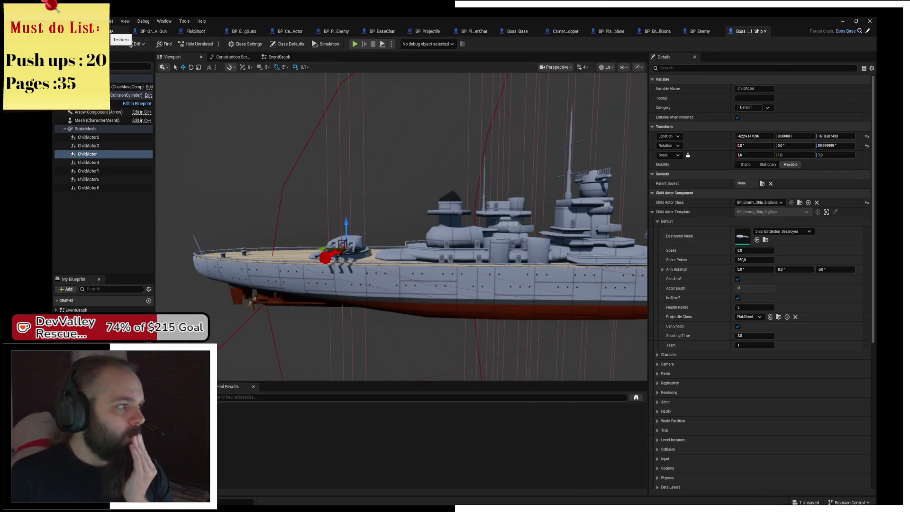
Save TestArea, load the Level_1 map from Maps, and select the boss ship there
click(122, 34)
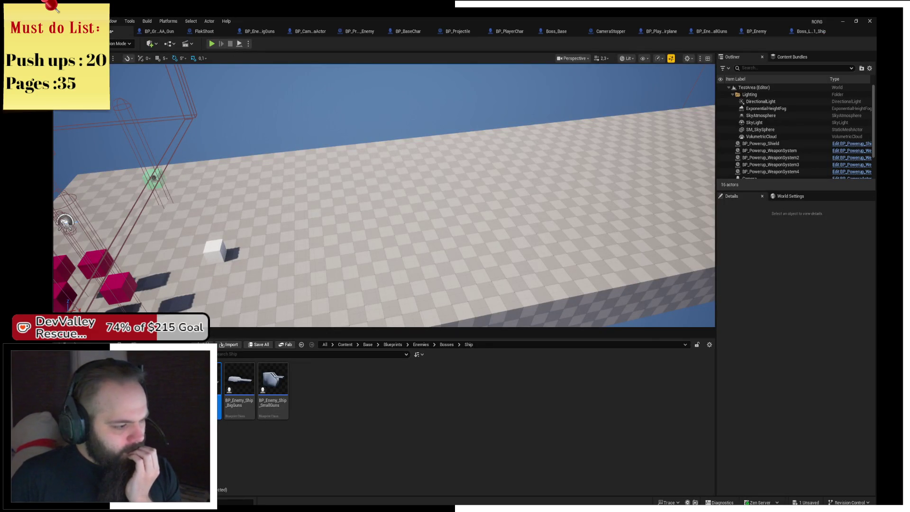
click(240, 406)
click(269, 403)
click(234, 406)
double_click(234, 405)
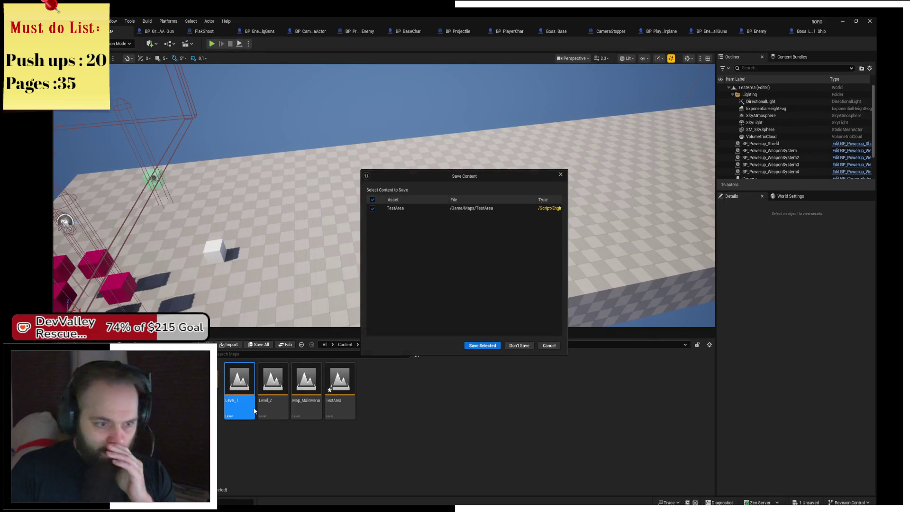
click(485, 346)
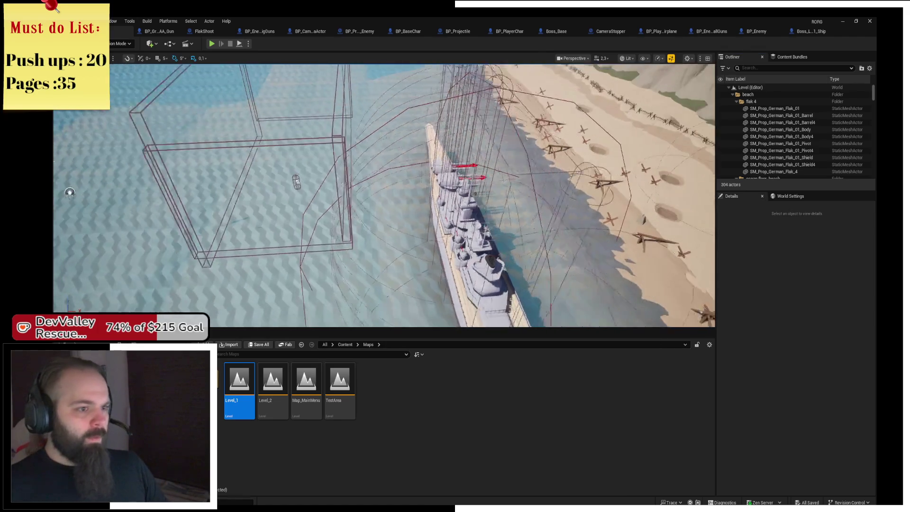
click(438, 244)
Restore the accidentally deleted boss ship and scale it down to 0.2
key(Delete)
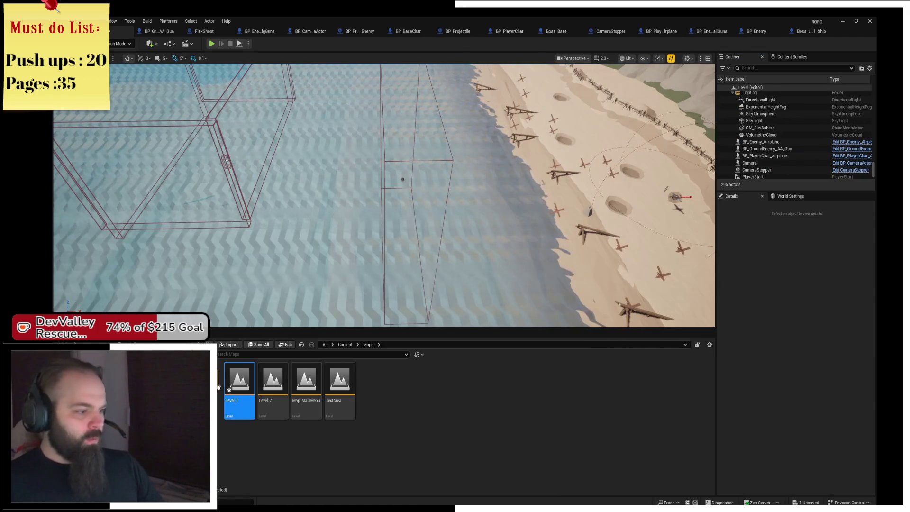
click(301, 345)
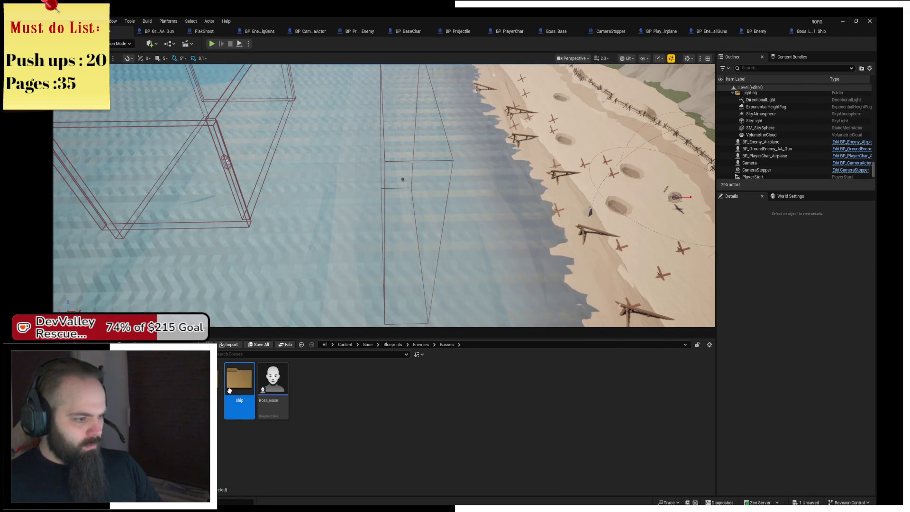
double_click(230, 391)
key(ctrl+z)
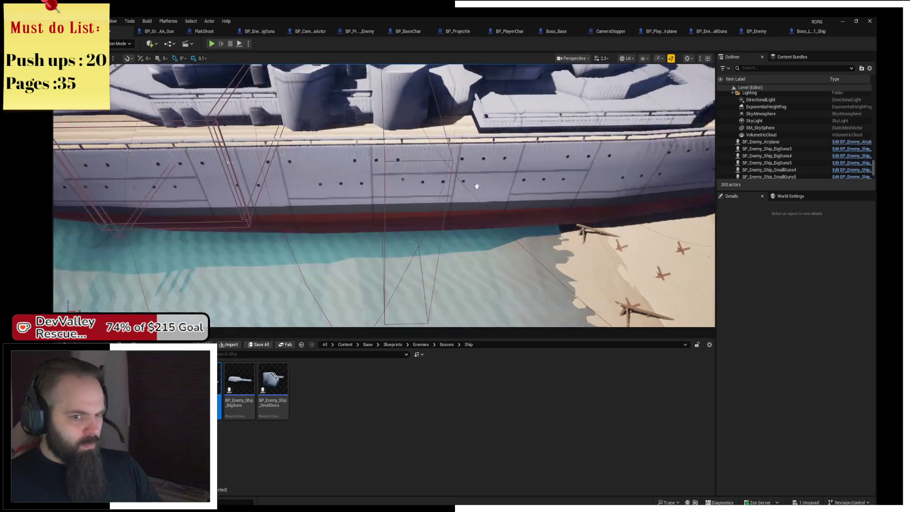
click(448, 173)
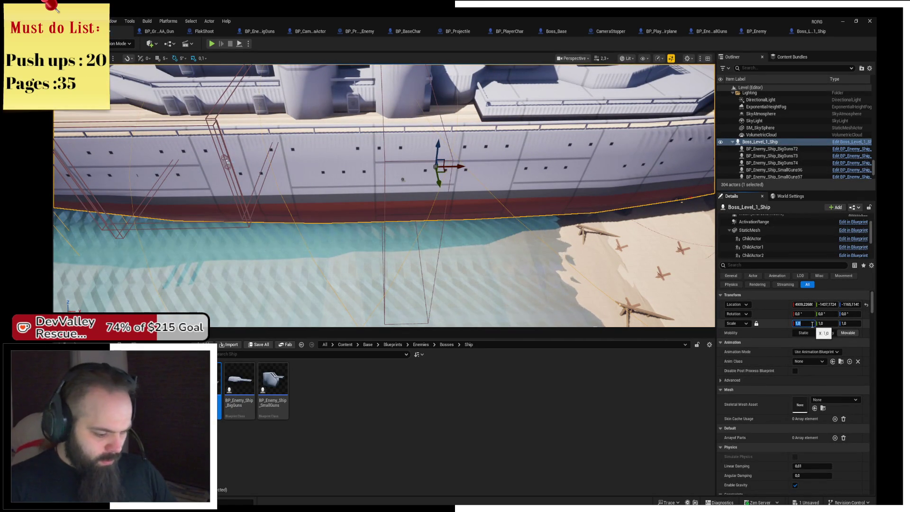
text(2)
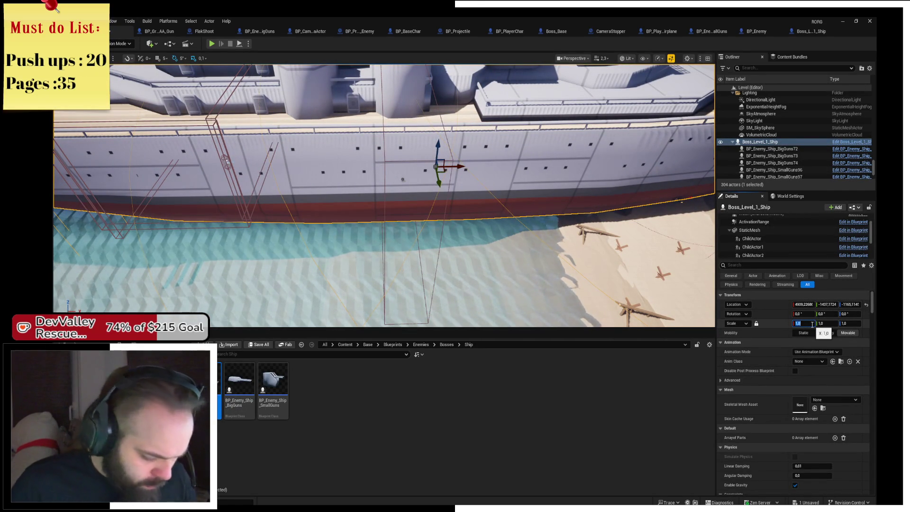
key(Return)
Turn the ship 90 degrees to lie lengthwise and move it along the shoreline
scroll(384, 195, up, 2)
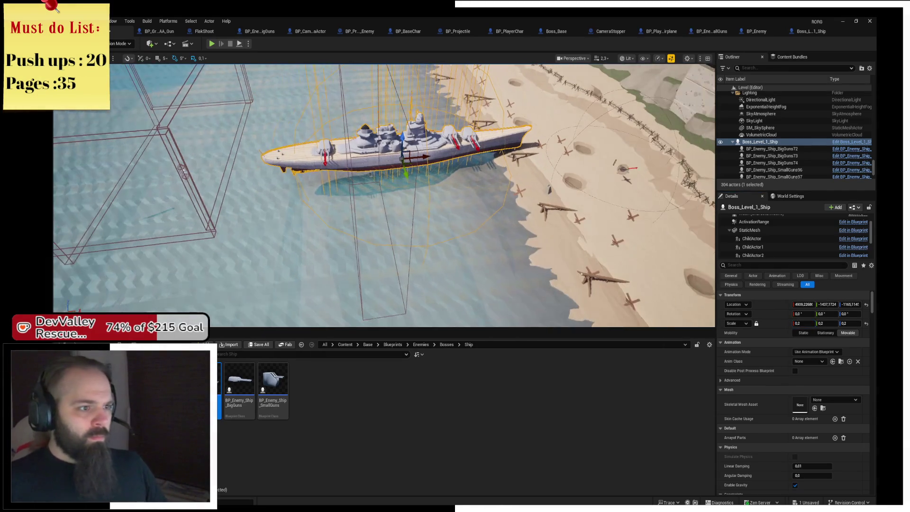
drag(379, 179, 330, 181)
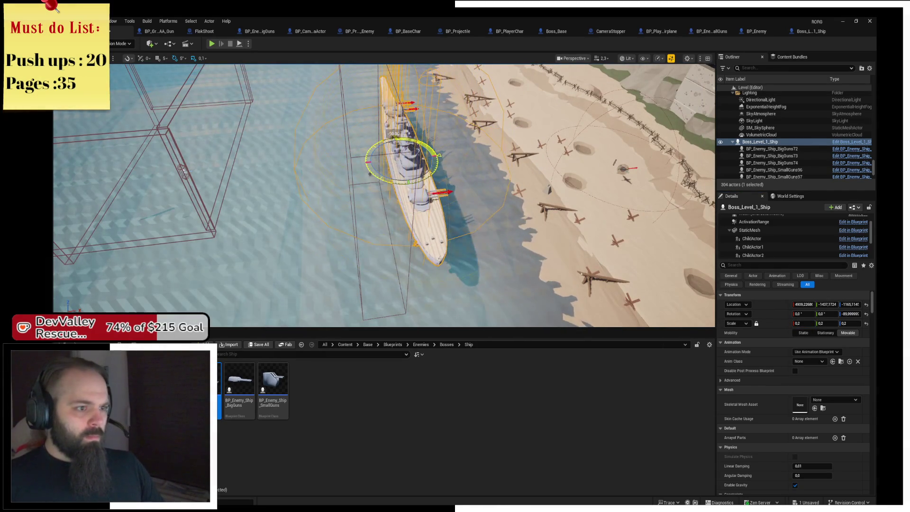
mouse_move(426, 162)
mouse_down()
mouse_move(309, 198)
mouse_move(311, 140)
mouse_move(388, 142)
mouse_up()
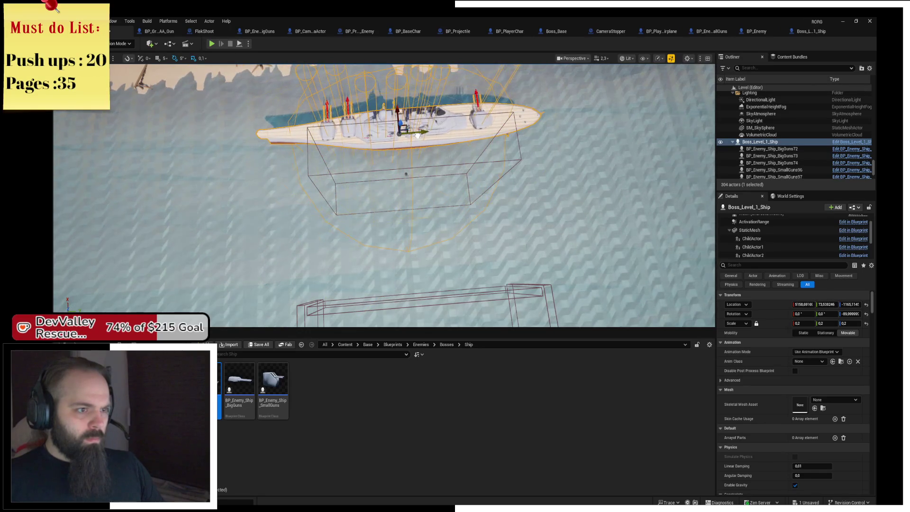
mouse_move(427, 190)
mouse_down()
mouse_move(536, 219)
mouse_move(460, 222)
mouse_up()
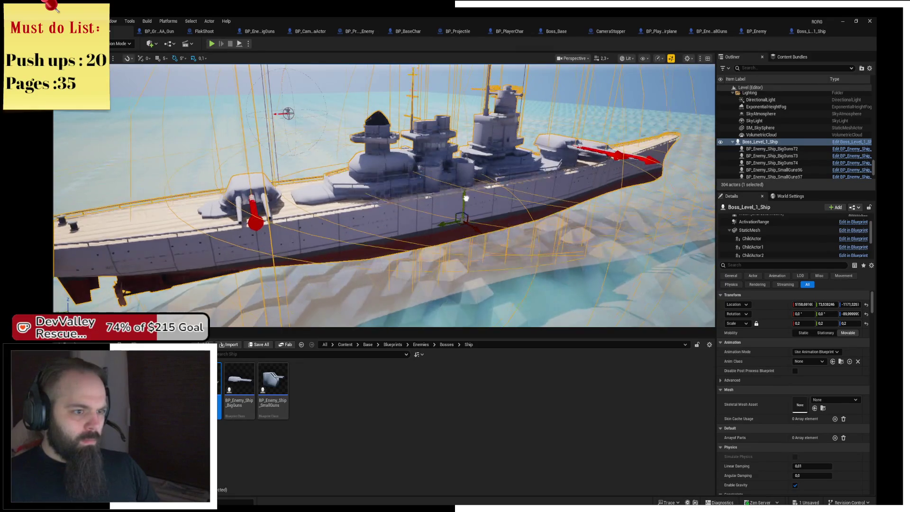
mouse_move(466, 225)
mouse_down()
mouse_move(67, 263)
mouse_move(85, 234)
mouse_move(104, 245)
mouse_up()
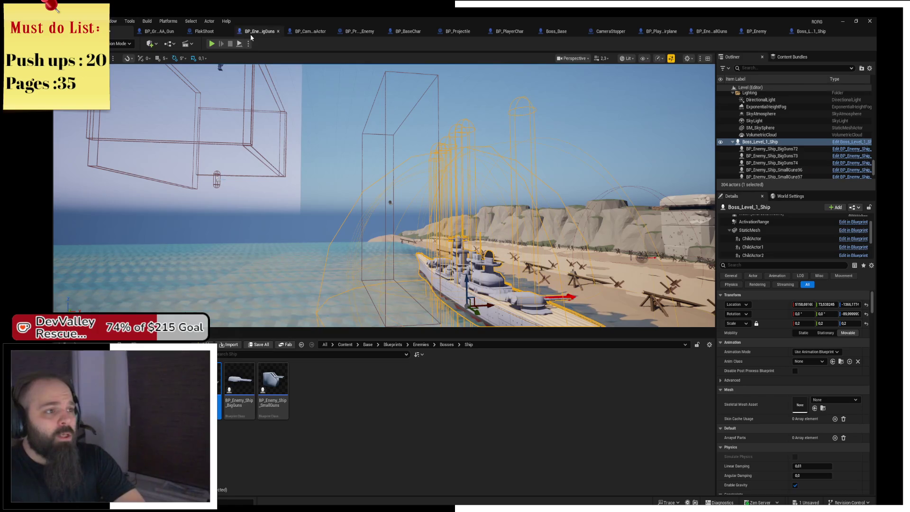
Playtest Level_1, then move the boss ship further out from the beach
click(211, 44)
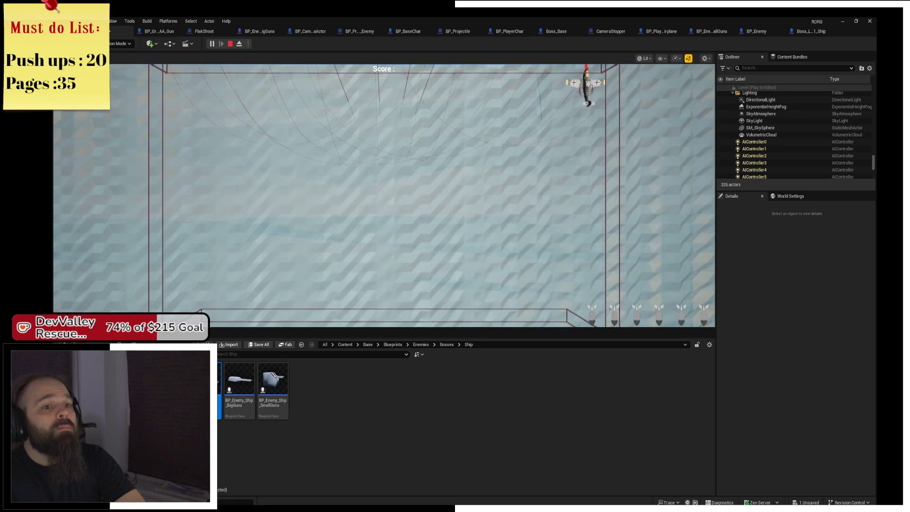
key(alt+Tab)
click(230, 43)
drag(240, 76, 240, 142)
drag(468, 200, 415, 200)
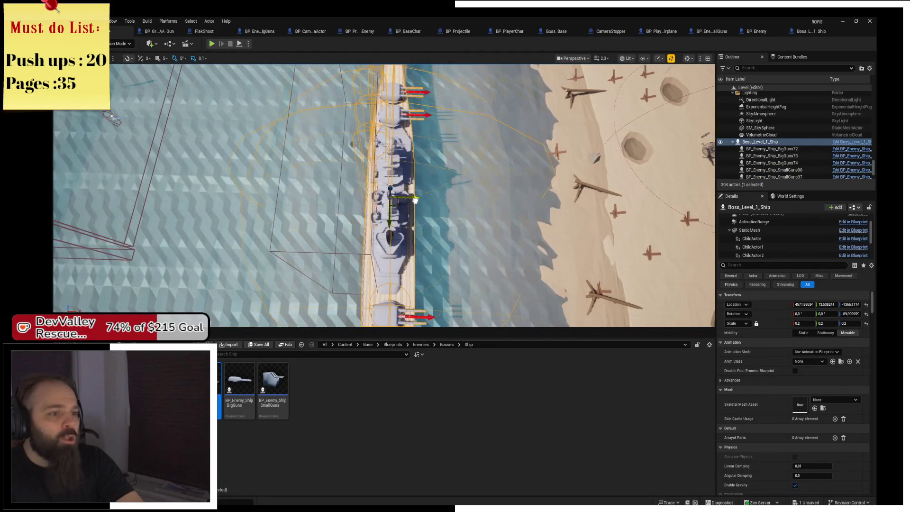
Playtest the new position, flying the plane toward and over the boss ship
click(212, 44)
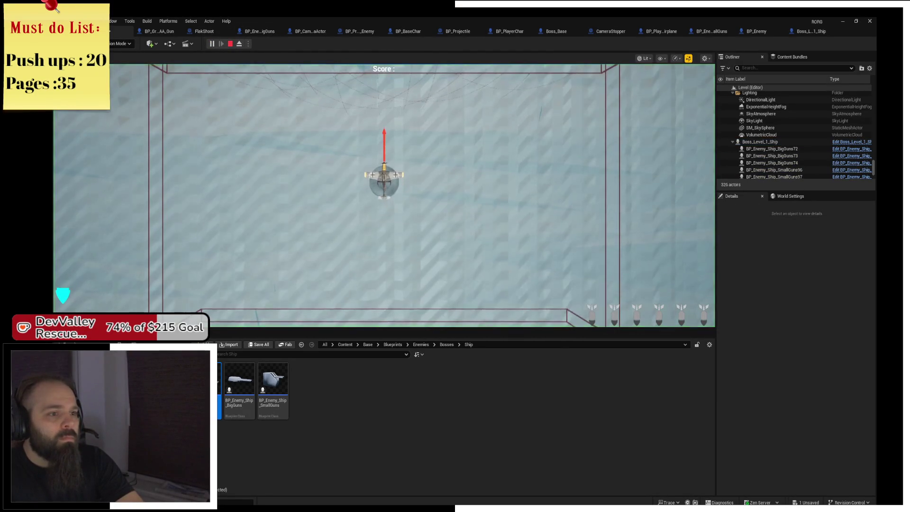
key(d)
key(w)
key(w)
key(d)
key(w)
key(w)
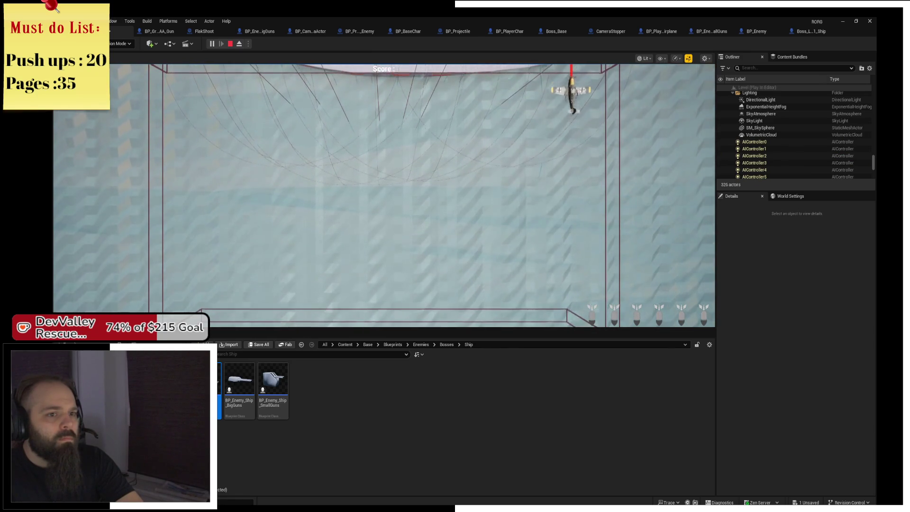
key(w)
key(a)
key(s)
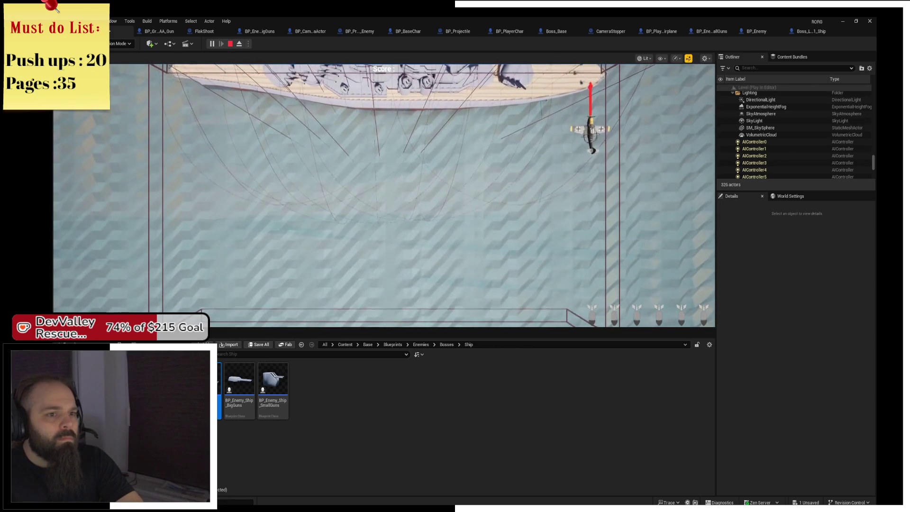
key(w)
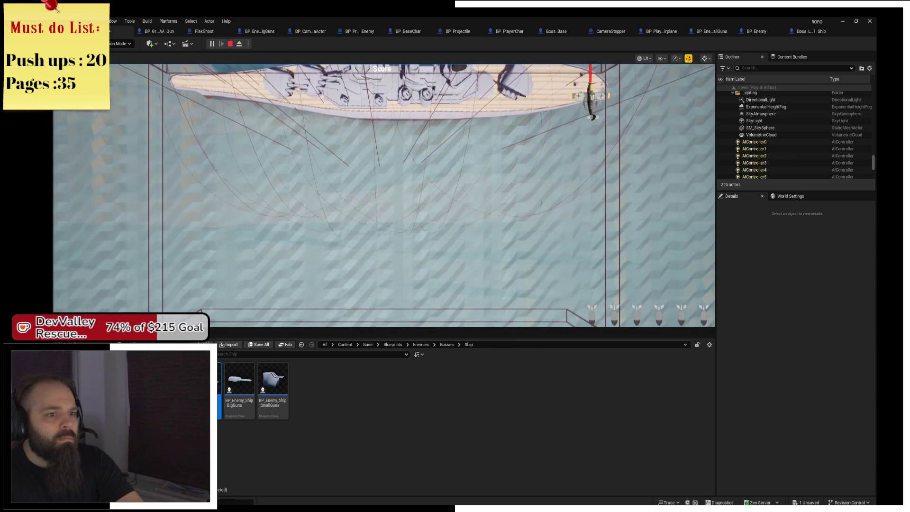
key(d)
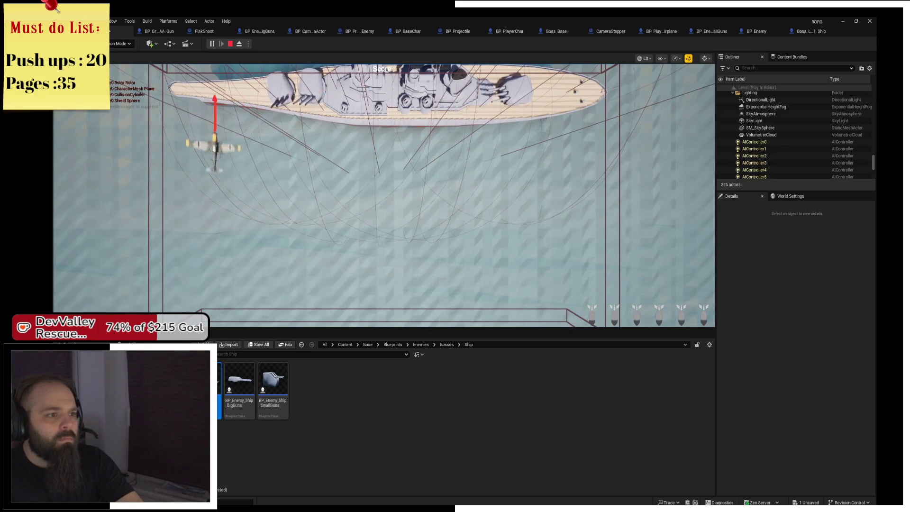
key(d)
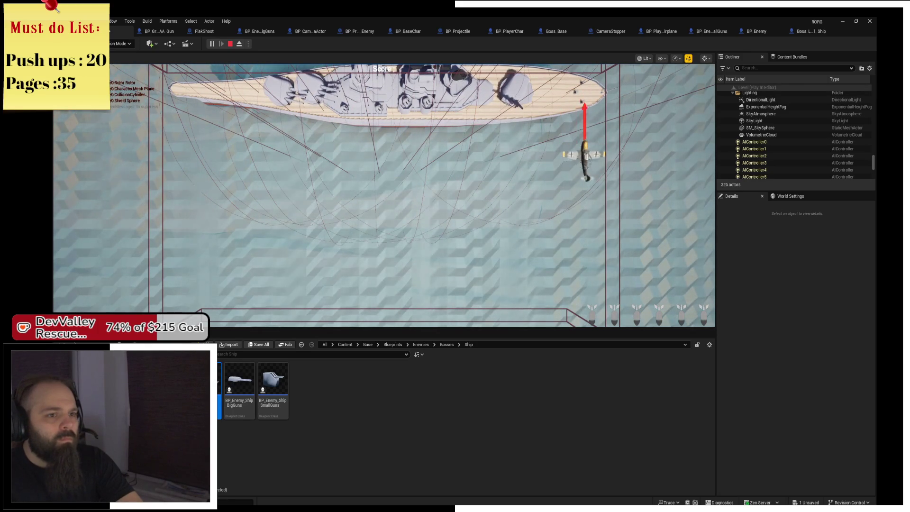
key(w)
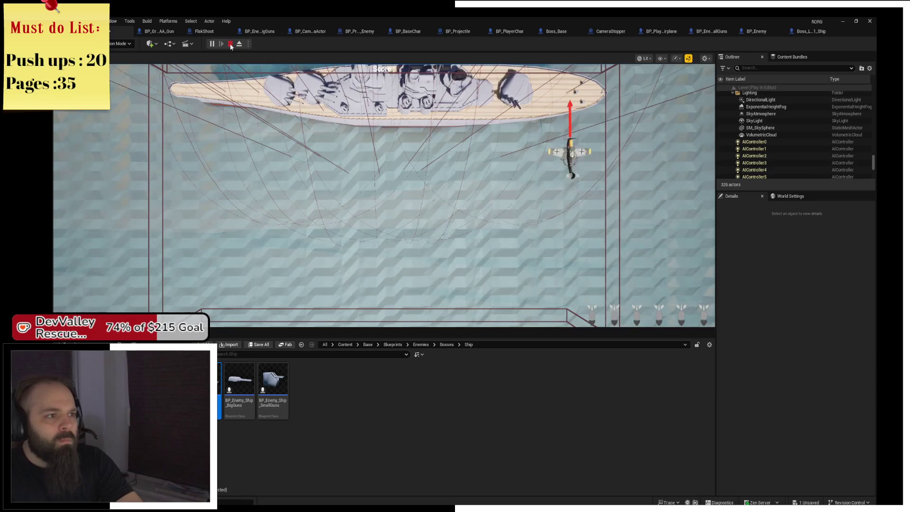
click(230, 43)
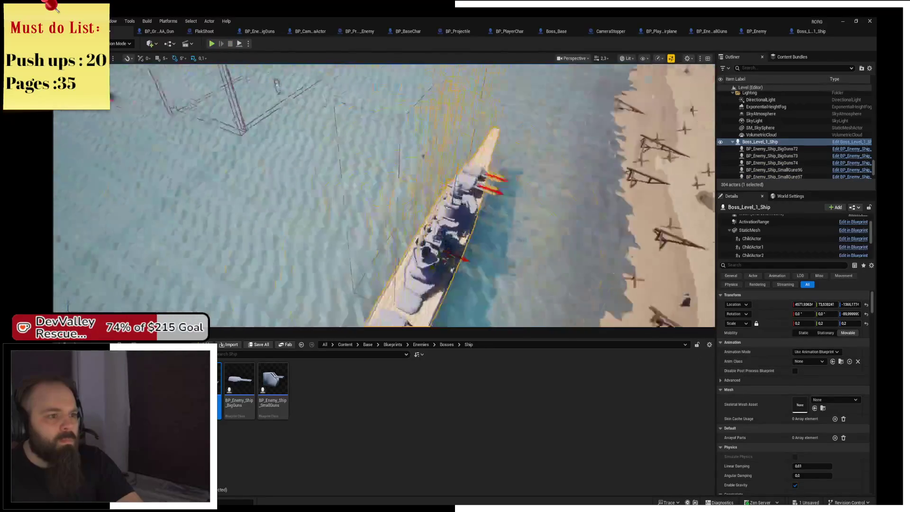
Raise the boss ship out of the water and playtest again along the edge
mouse_move(384, 194)
mouse_down()
mouse_move(361, 147)
mouse_move(315, 151)
mouse_up()
drag(413, 257, 390, 154)
click(212, 45)
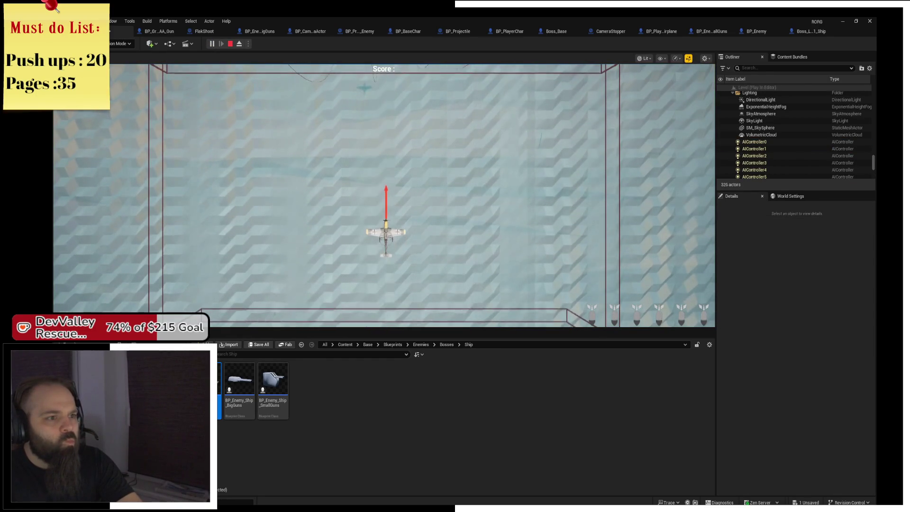
key(d)
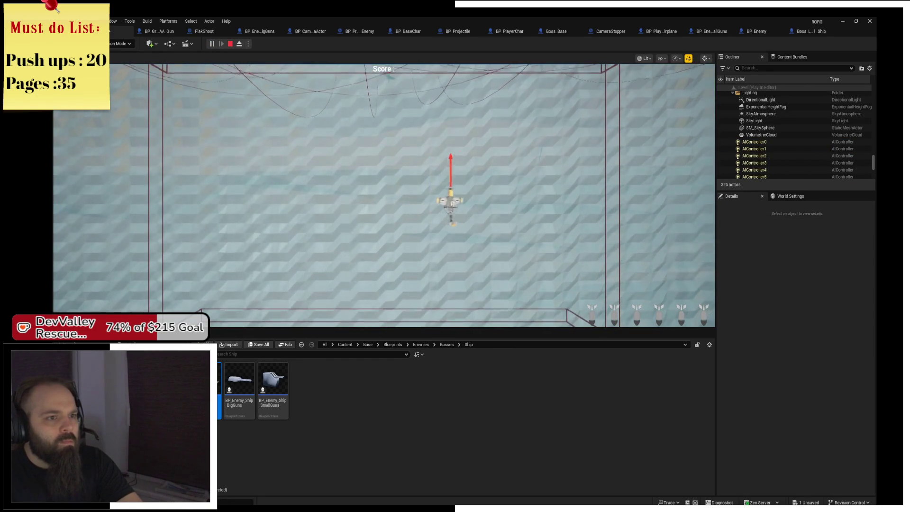
key(d)
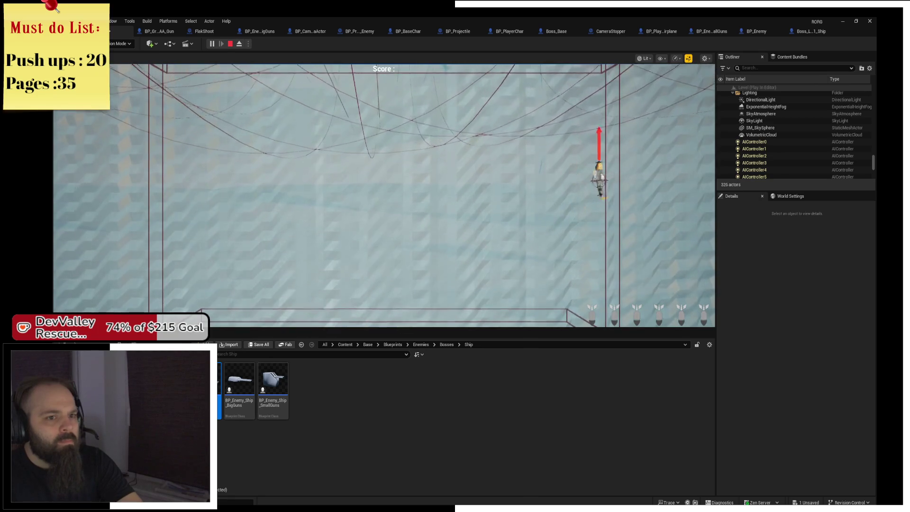
key(d)
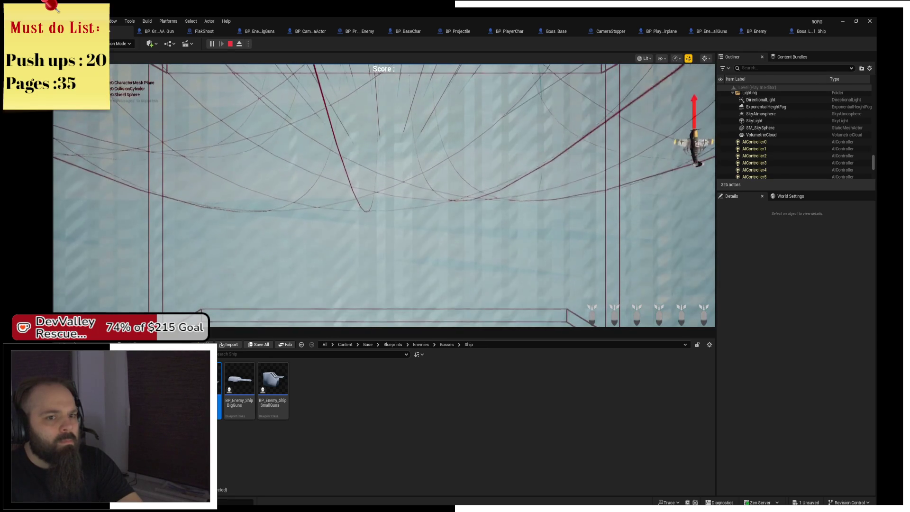
key(d)
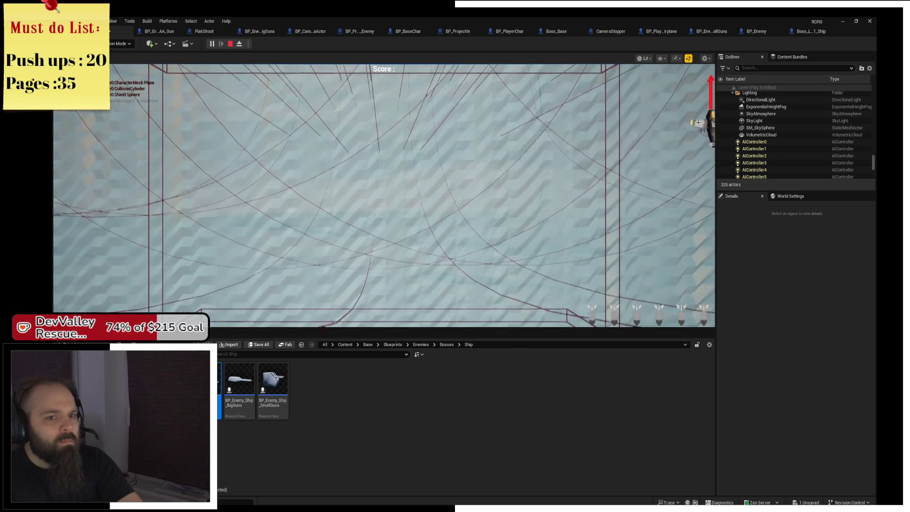
key(d)
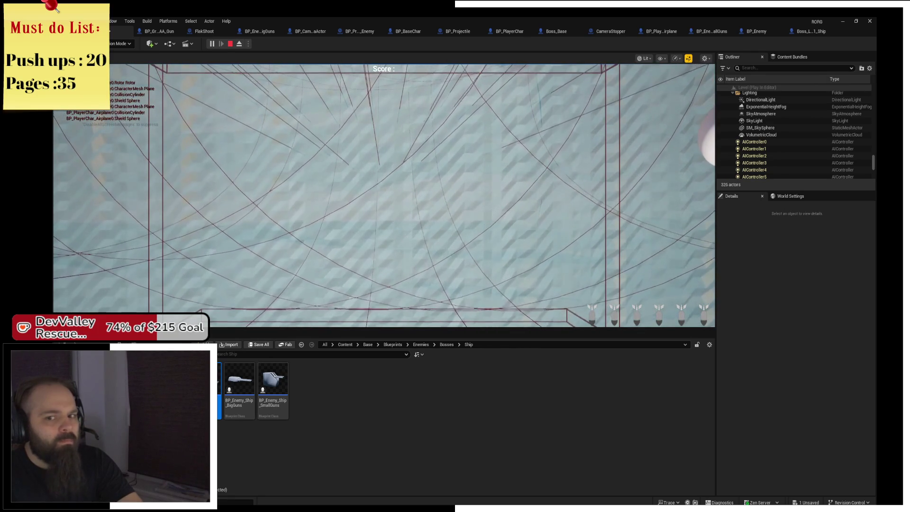
key(a)
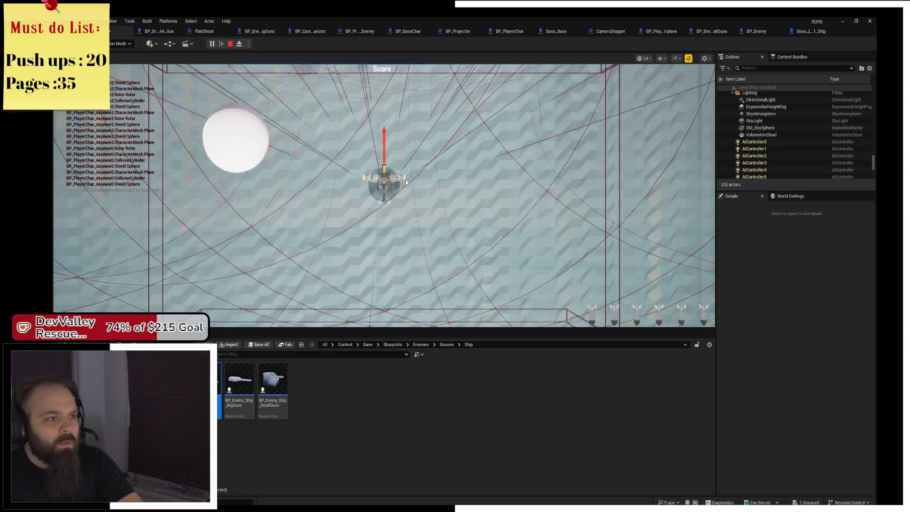
key(Escape)
Move the boss ship still further from the beach, to X≈4507, and save the level
drag(320, 131, 306, 169)
mouse_move(420, 179)
mouse_down()
mouse_move(365, 189)
mouse_move(415, 185)
mouse_move(396, 173)
mouse_move(401, 187)
mouse_move(404, 145)
mouse_up()
key(ctrl+s)
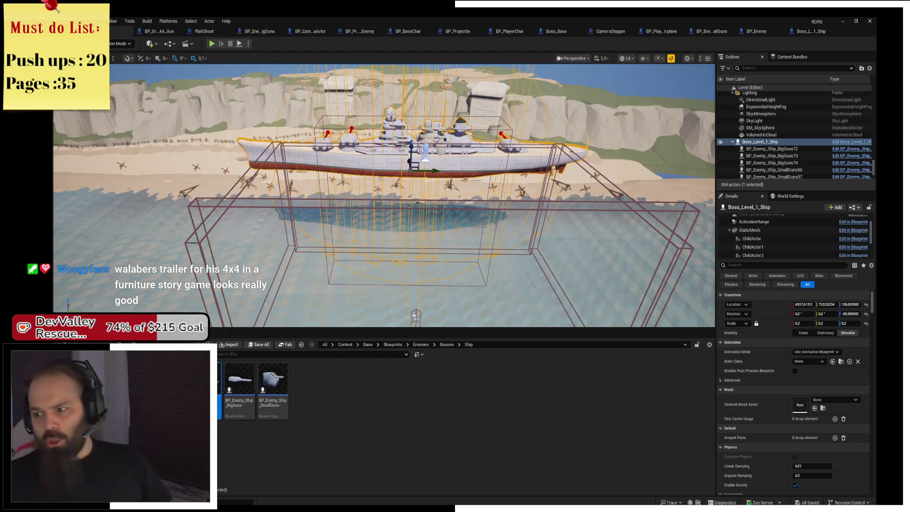
drag(450, 165, 416, 188)
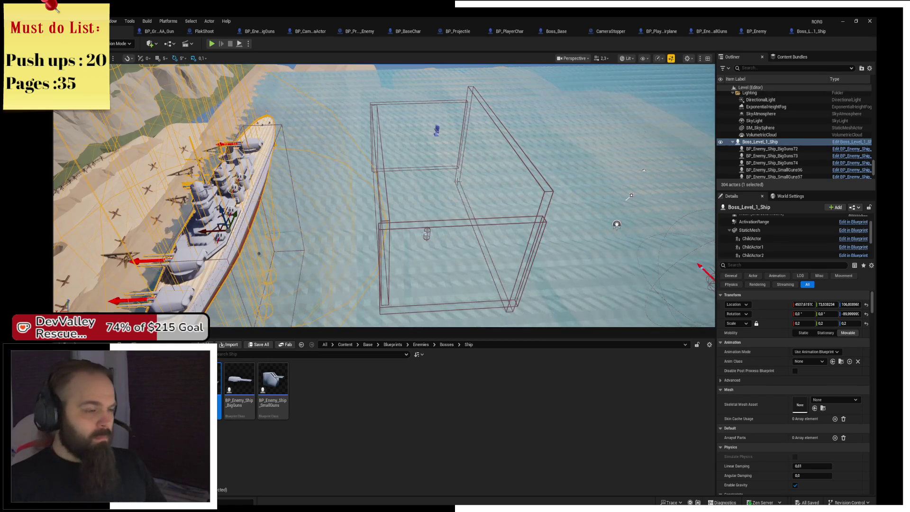
click(212, 44)
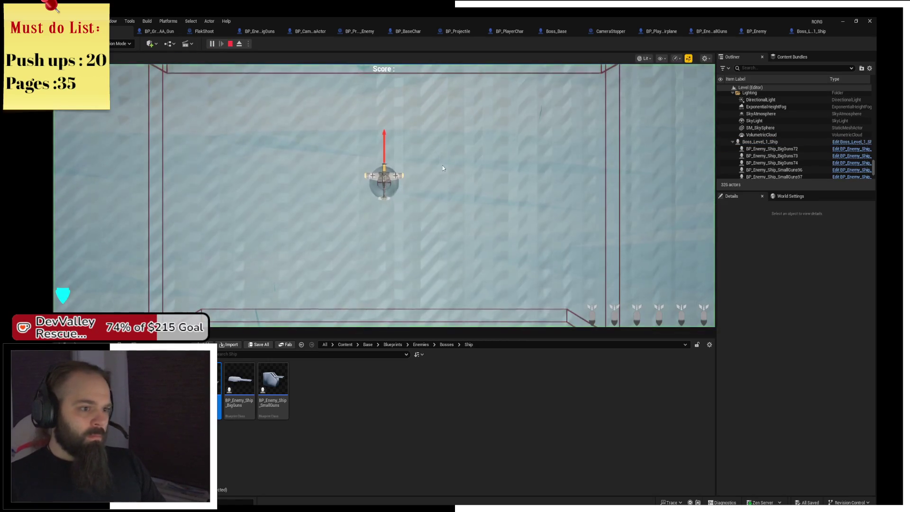
key(Escape)
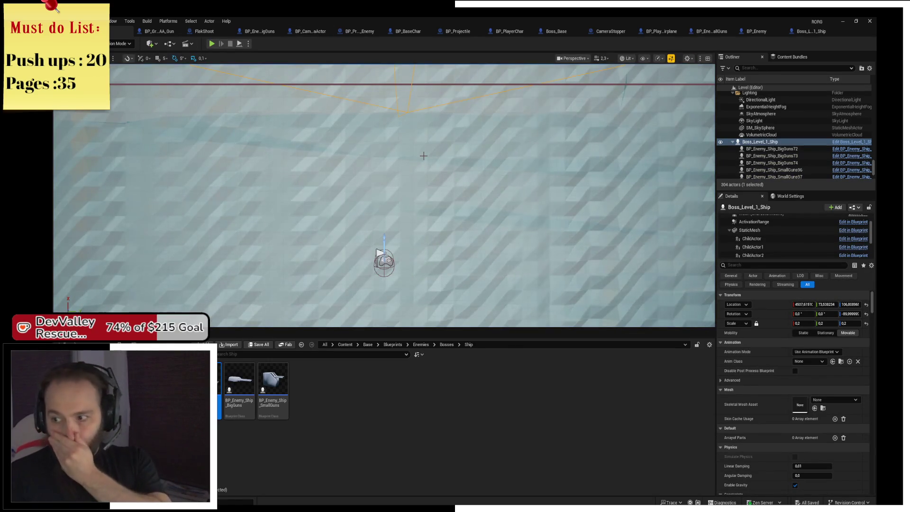
key(f)
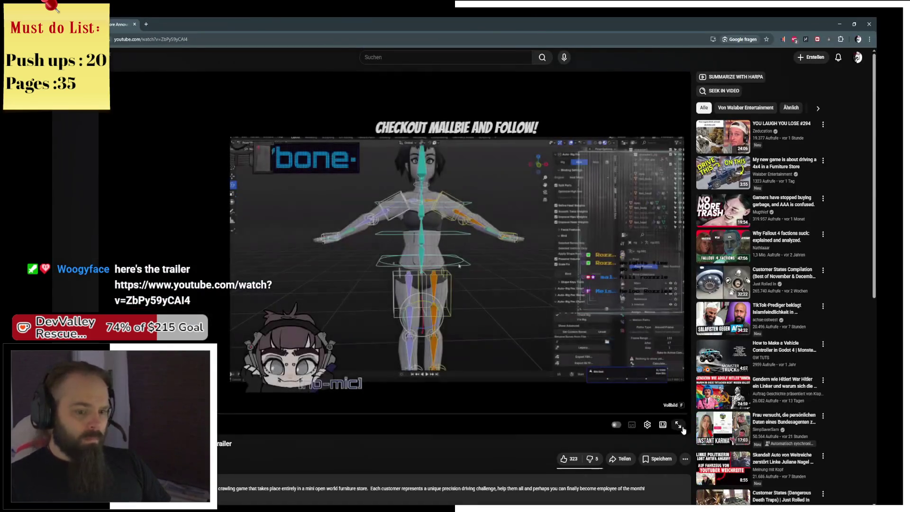
Restart the furniture store announcement trailer from 0:00 and play it fullscreen
click(678, 424)
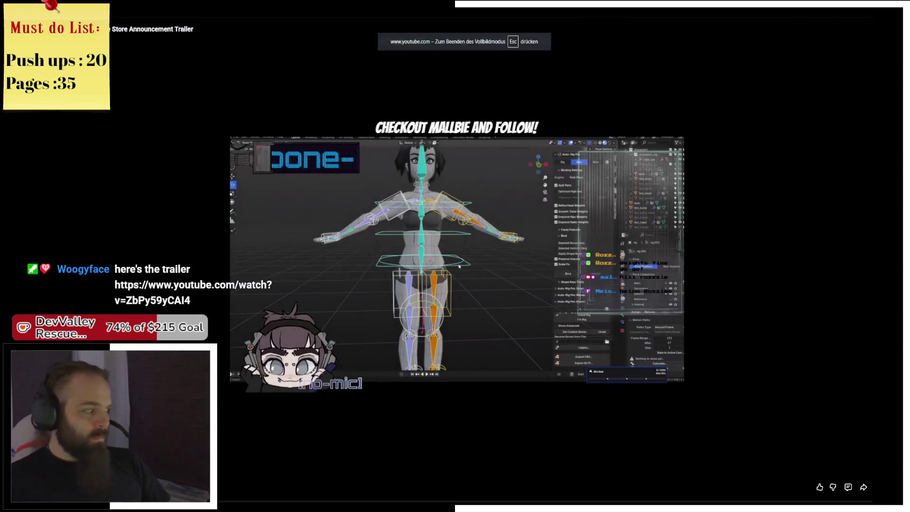
key(alt+Tab)
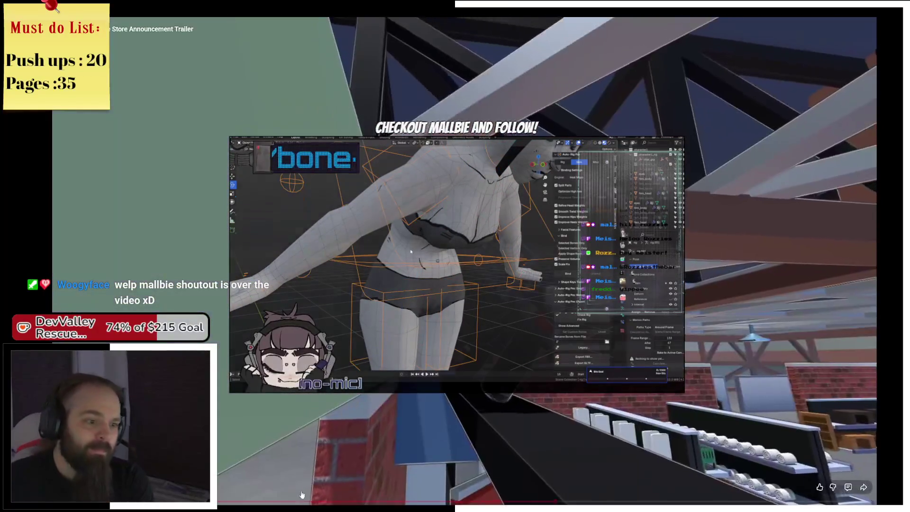
key(space)
click(279, 481)
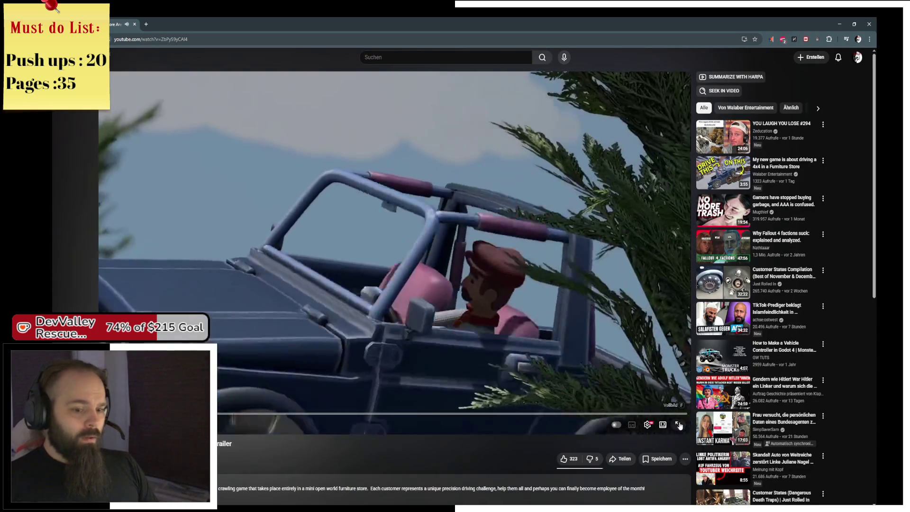
click(681, 423)
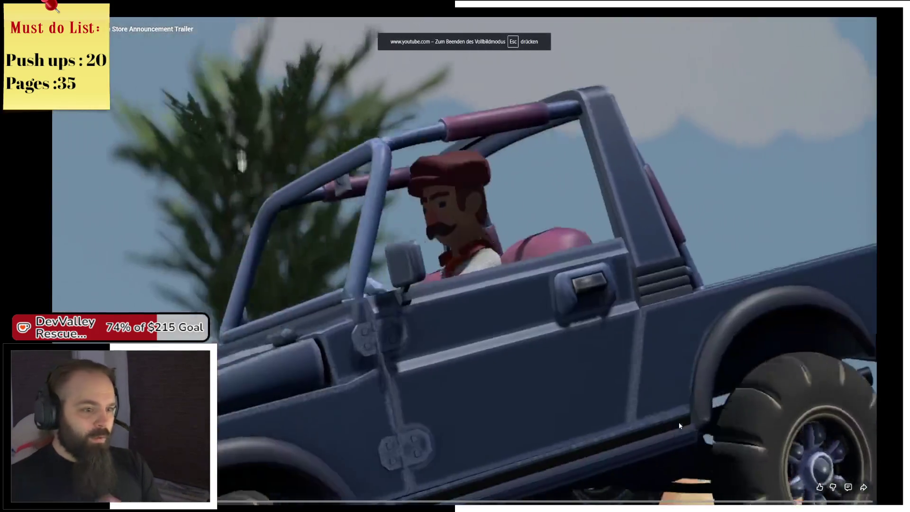
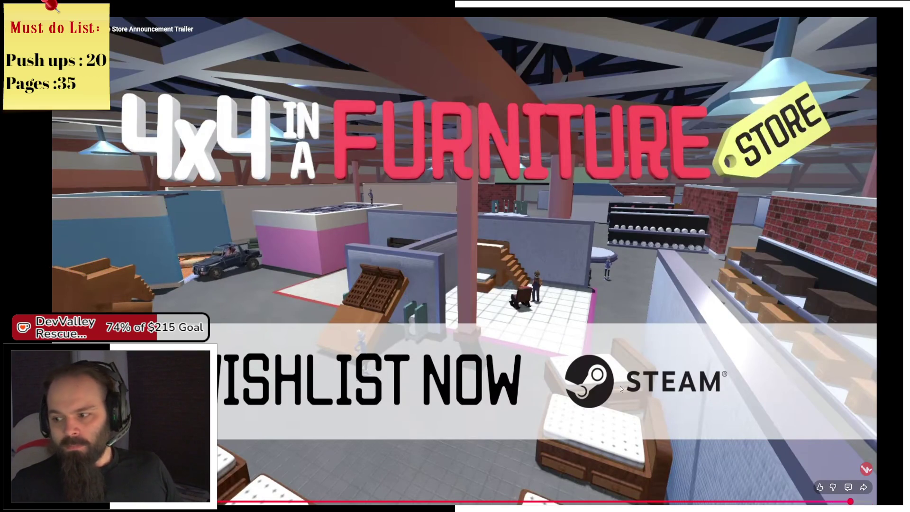
Exit the full-screen YouTube trailer and return to the Unreal editor
key(Escape)
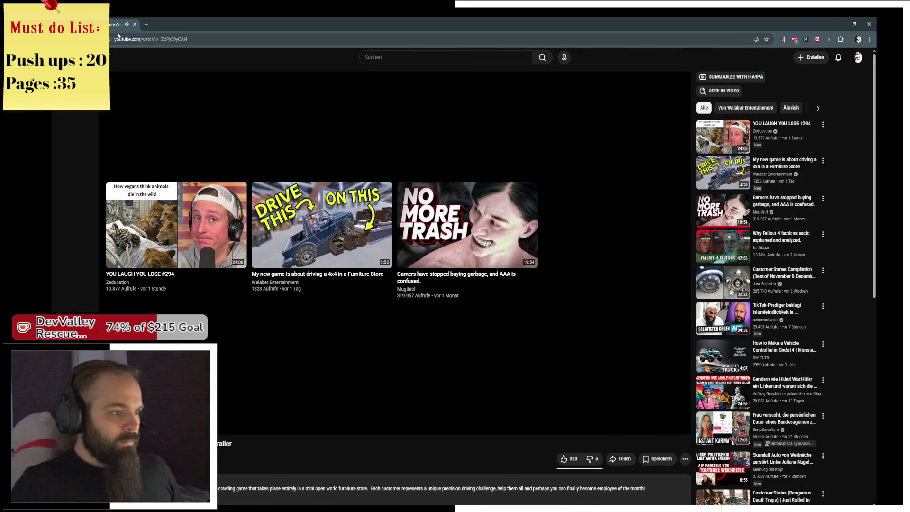
key(alt+Tab)
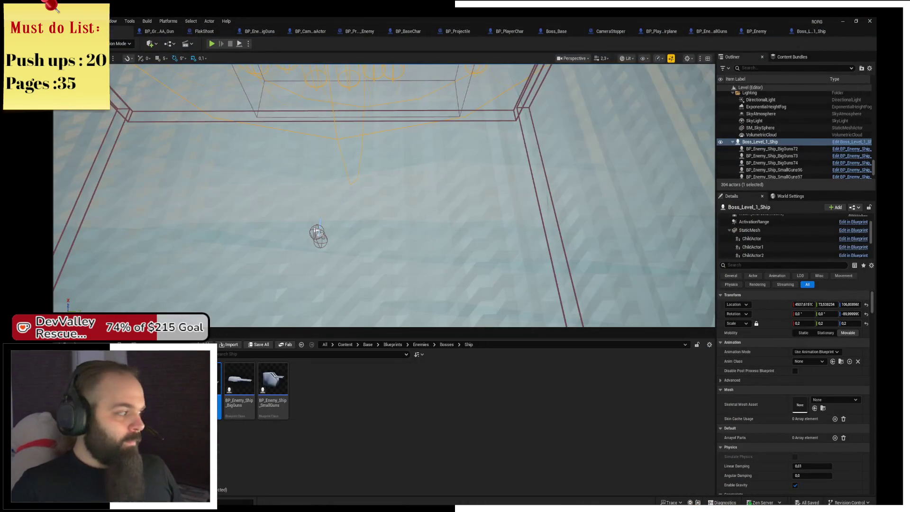
Focus Boss_Level_1_Ship, open its blueprint's EventGraph, then switch to the Boss_Base graph
key(f)
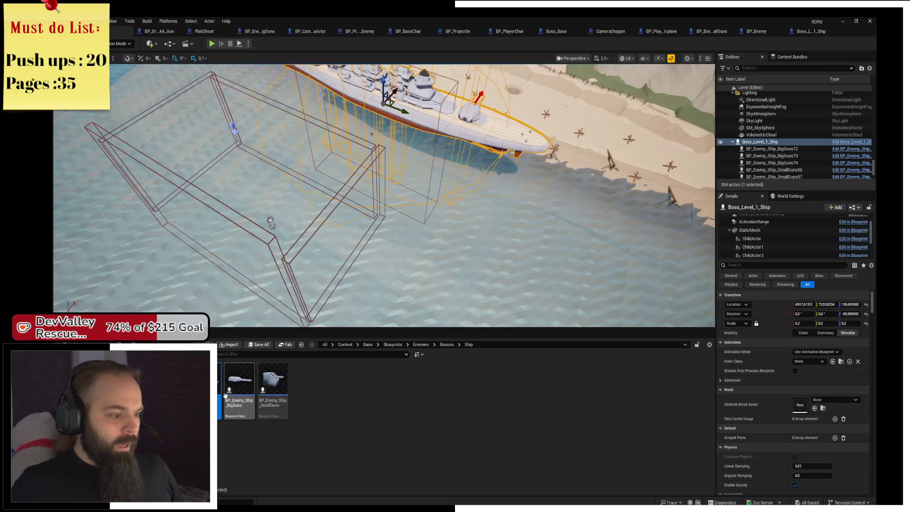
click(853, 239)
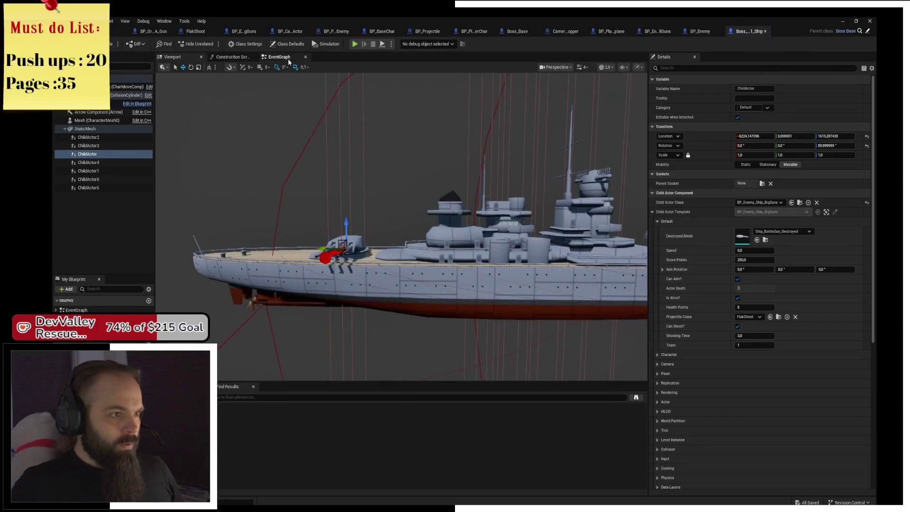
click(289, 58)
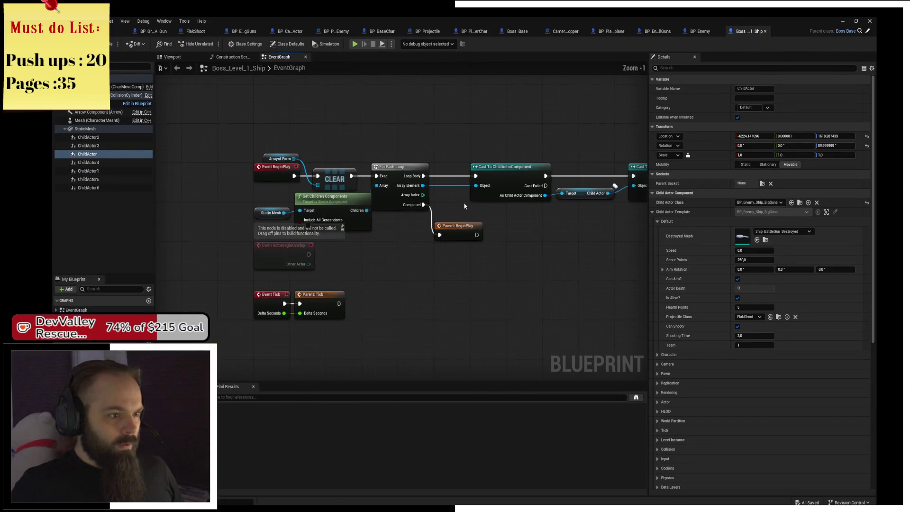
scroll(465, 206, down, 5)
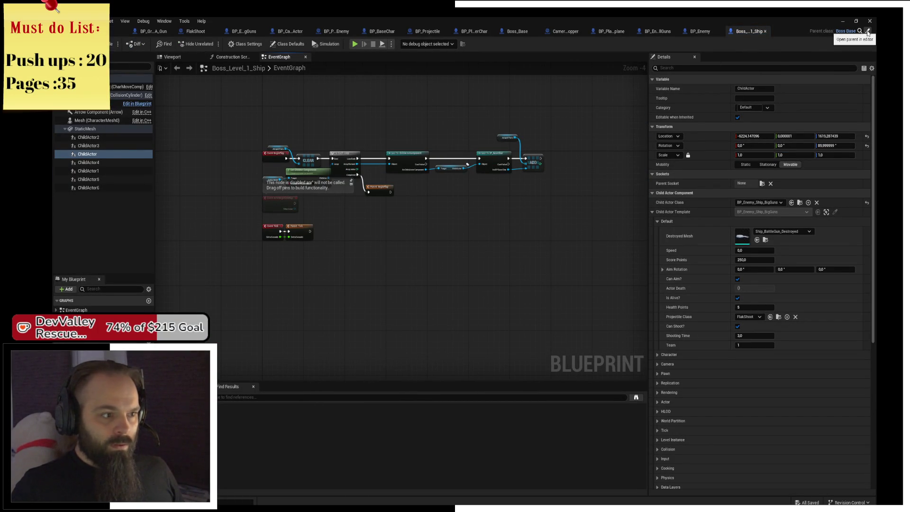
scroll(364, 273, up, 1)
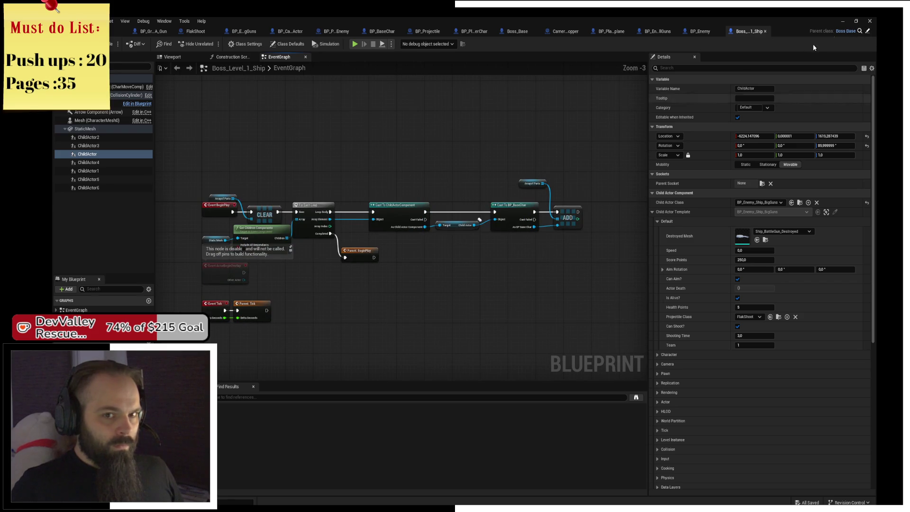
click(860, 31)
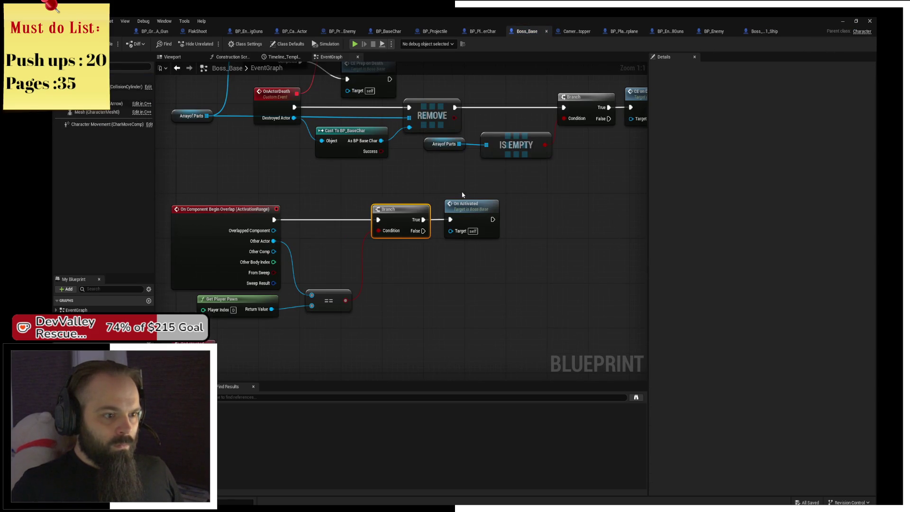
Jump to the CE_OnDeath event and route the death timeline's Finished output into a reroute knot
drag(461, 195, 432, 262)
mouse_move(374, 236)
mouse_down()
mouse_move(473, 279)
mouse_move(218, 272)
mouse_up()
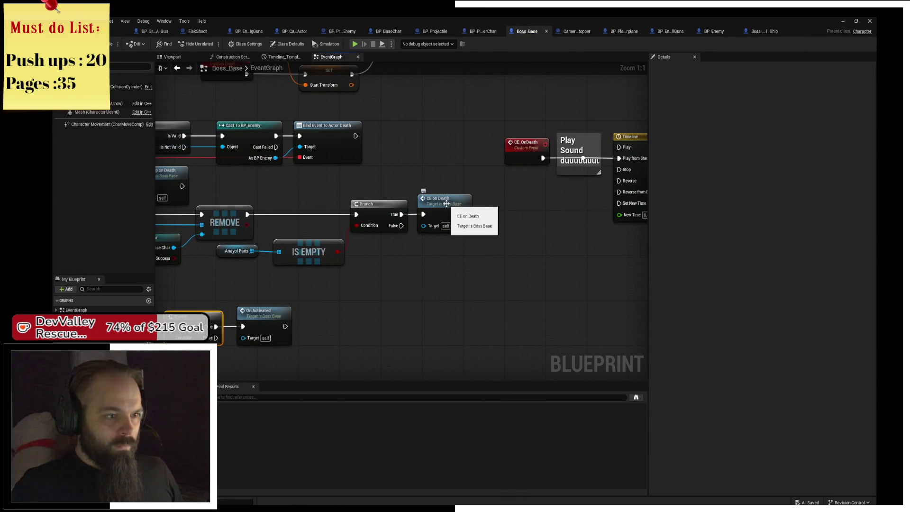
double_click(447, 203)
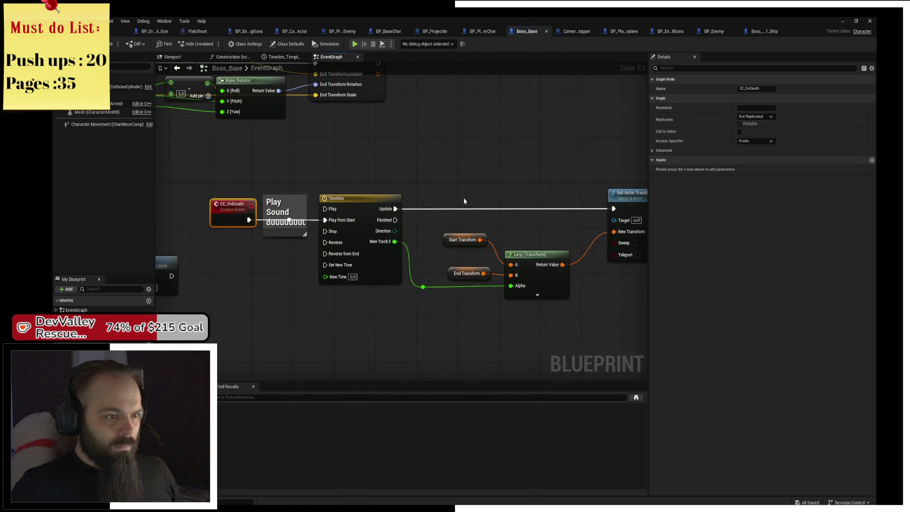
drag(510, 175, 378, 135)
mouse_move(289, 231)
mouse_down()
mouse_move(332, 320)
mouse_move(369, 257)
mouse_up()
click(351, 327)
Place a Get Game Instance node below the Finished wire
scroll(369, 257, up, 4)
right_click(313, 285)
text(get game instance)
key(Return)
mouse_move(313, 283)
mouse_down()
mouse_move(174, 284)
mouse_move(201, 284)
mouse_up()
mouse_move(268, 290)
mouse_down()
mouse_move(275, 195)
mouse_move(335, 211)
mouse_up()
Cast the game instance to GI_RORG and call Load Next Level with Next Level 1
text(cast to)
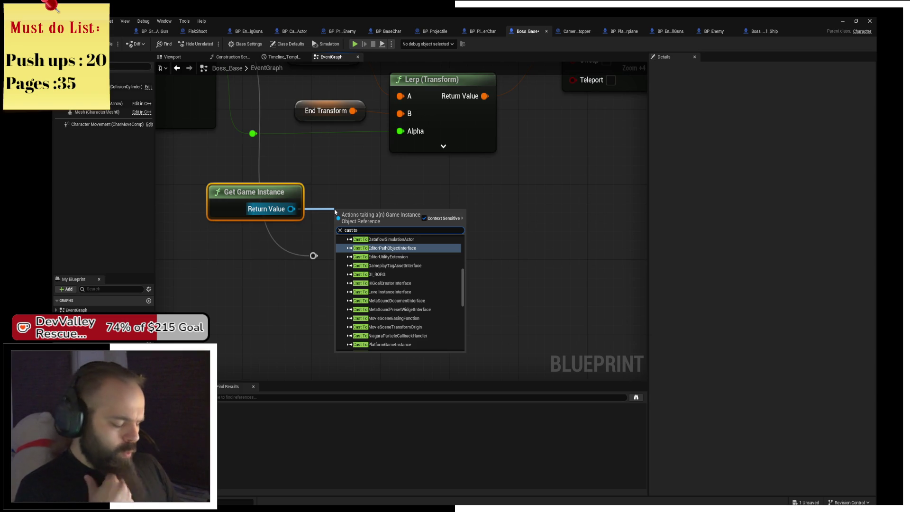
text(gi)
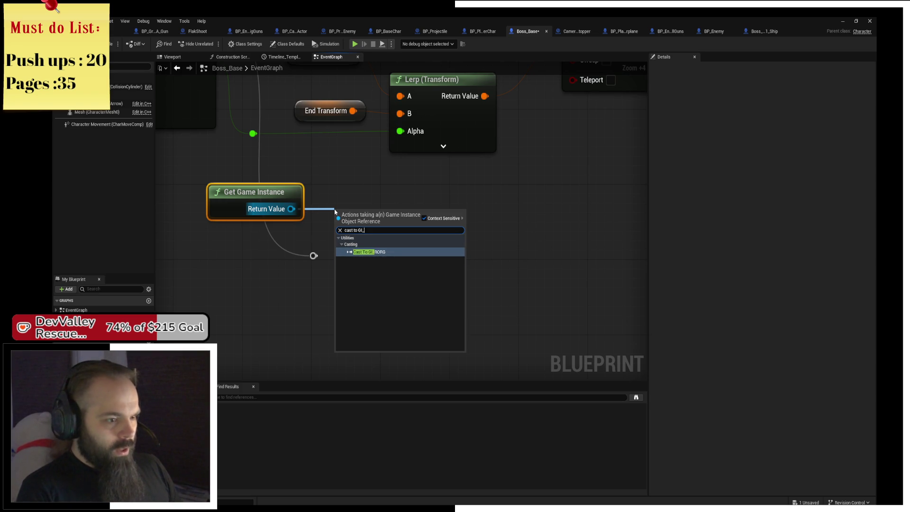
key(Return)
mouse_move(334, 209)
mouse_down()
mouse_move(343, 237)
mouse_move(373, 264)
mouse_move(346, 256)
mouse_up()
mouse_move(435, 294)
mouse_down()
mouse_move(493, 246)
mouse_move(483, 228)
mouse_up()
text(load next)
key(Return)
click(531, 293)
text(1)
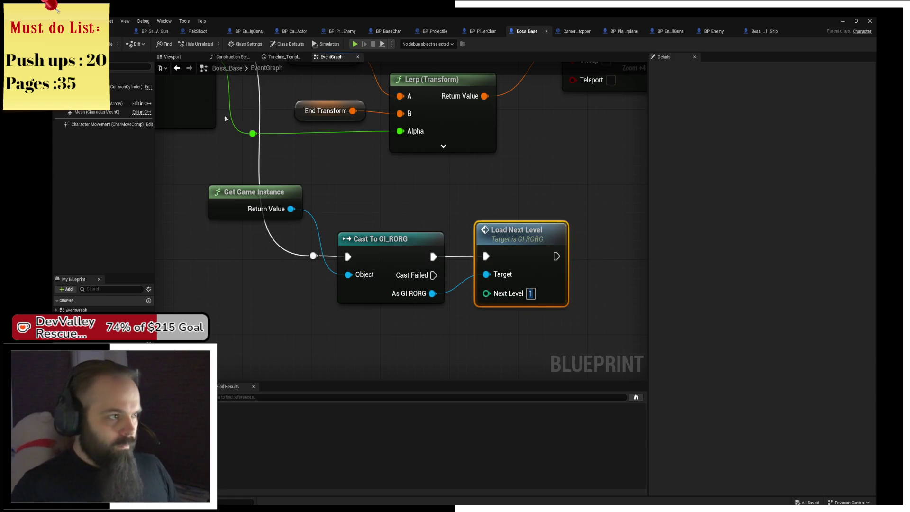
click(110, 34)
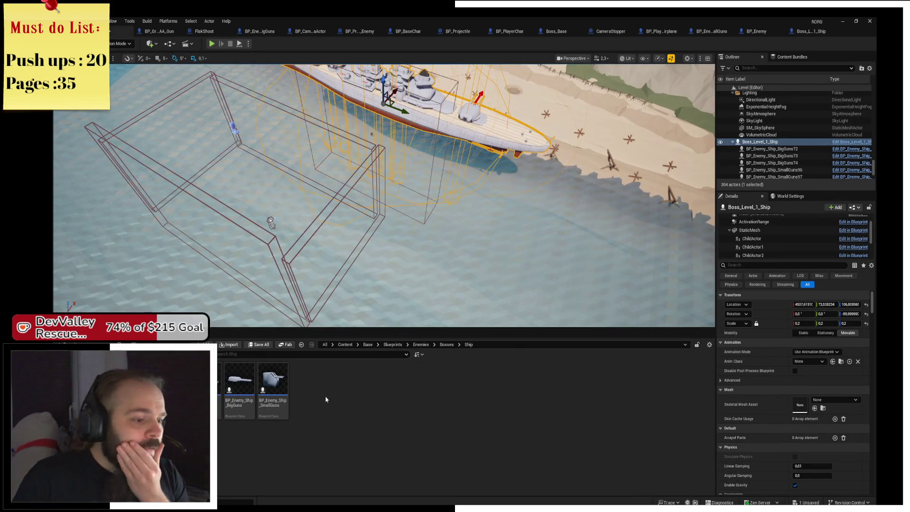
Go up to Content > Base, open GI_RORG, and select its Levels variable
click(447, 345)
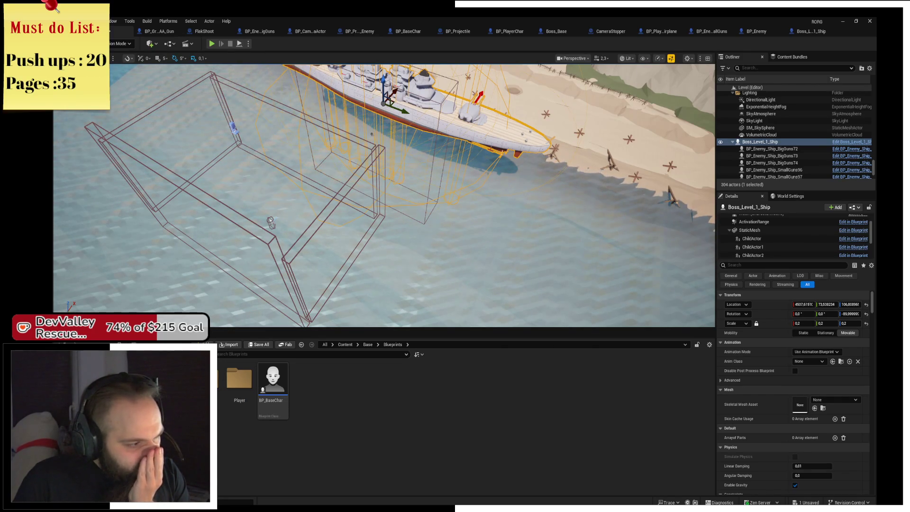
key(alt+Left)
double_click(589, 406)
drag(500, 255, 404, 253)
click(65, 208)
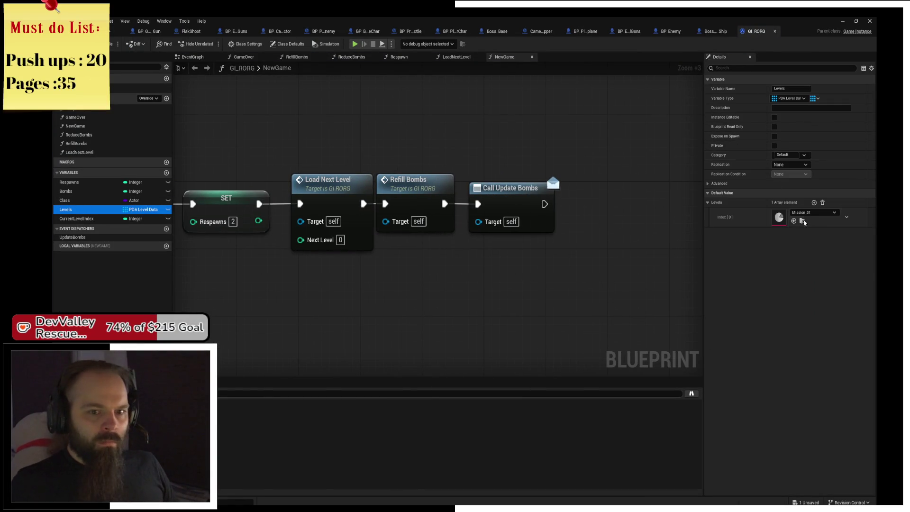
Add a second, still empty element to GI_RORG's Levels array
click(813, 202)
click(806, 233)
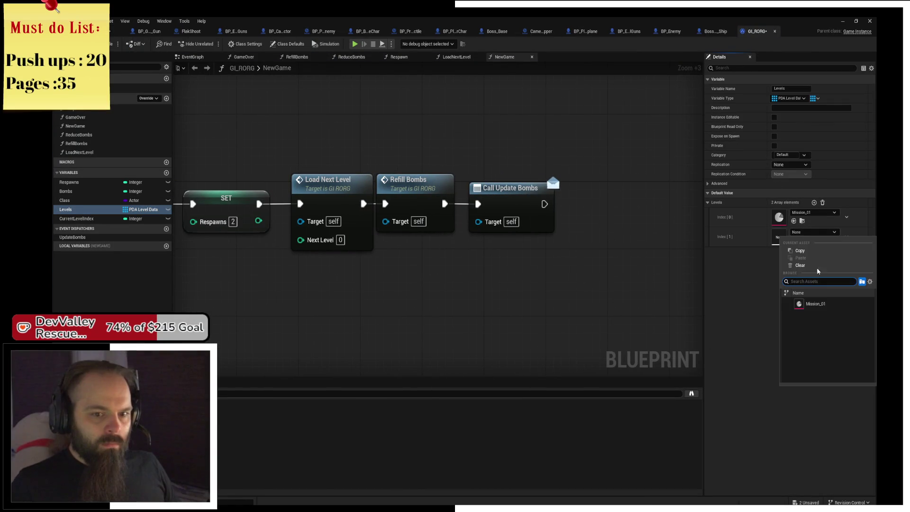
click(318, 94)
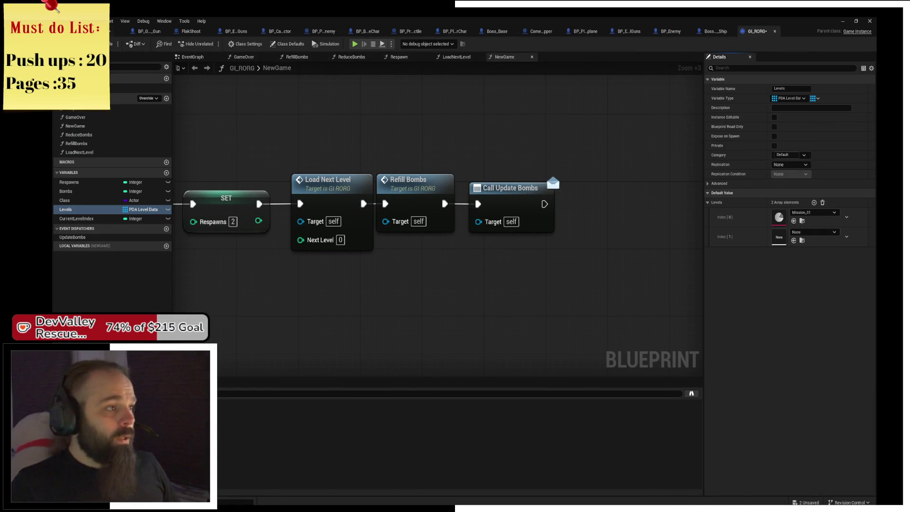
Duplicate the mission data asset in Maps/Levels as Mission_02 and set its level to Level_2
key(alt+Tab)
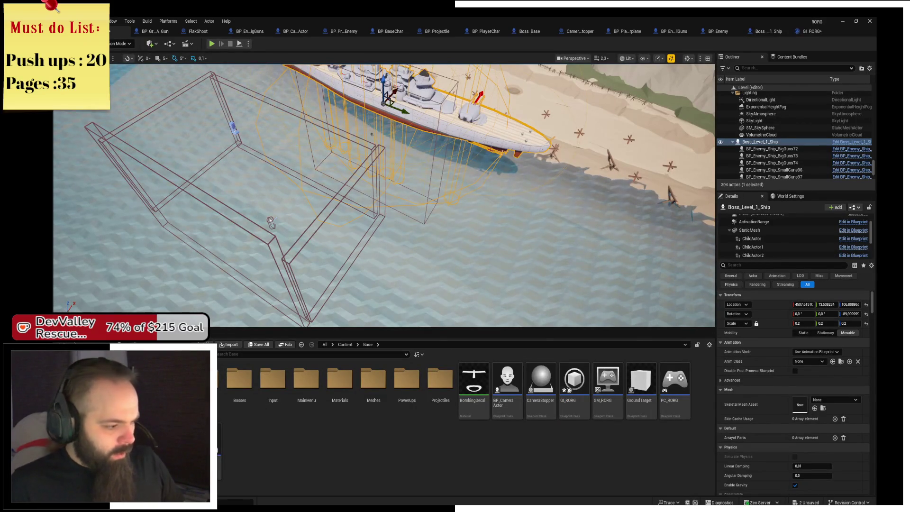
click(56, 403)
click(62, 411)
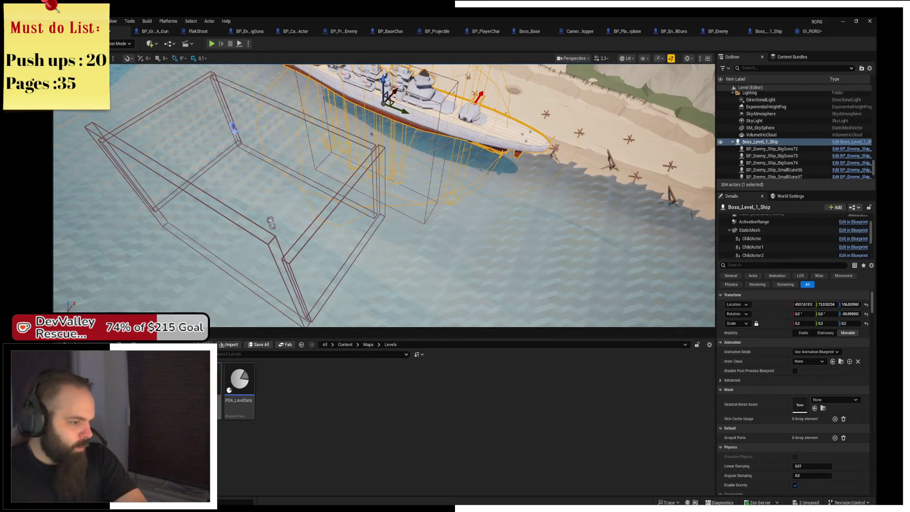
click(222, 414)
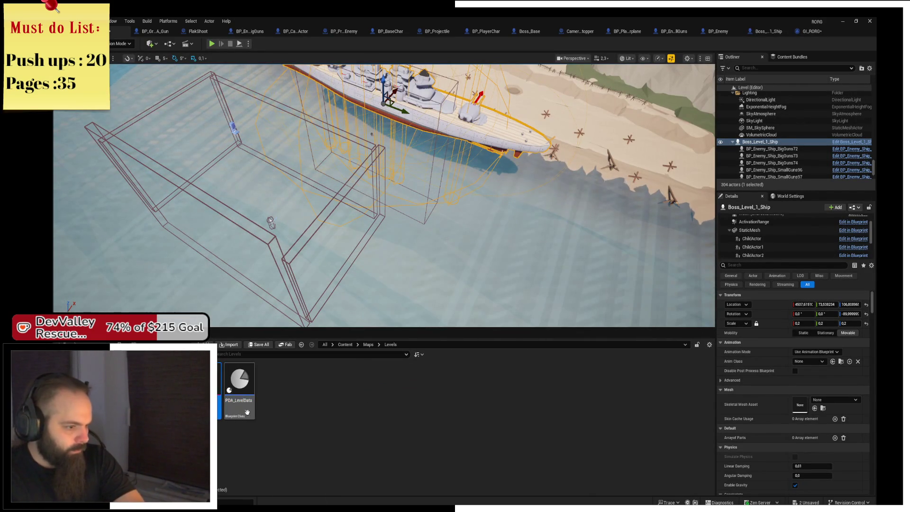
right_click(223, 414)
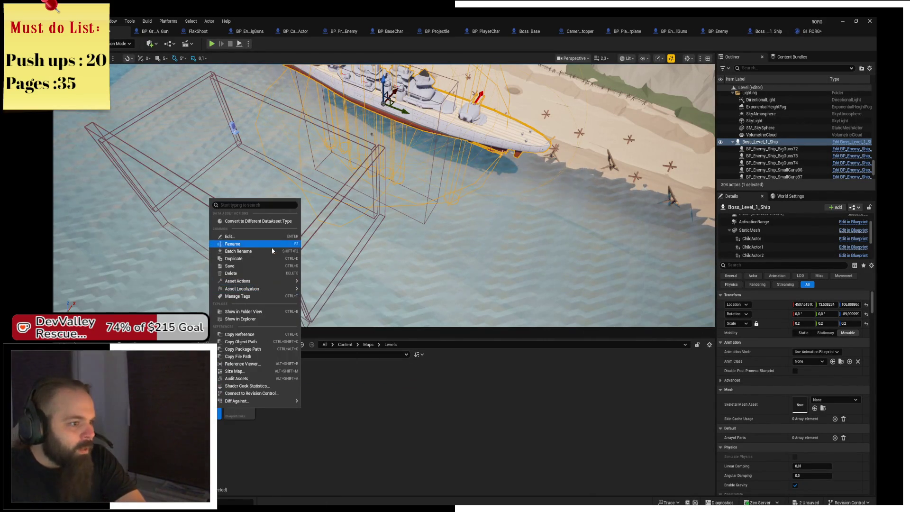
click(264, 259)
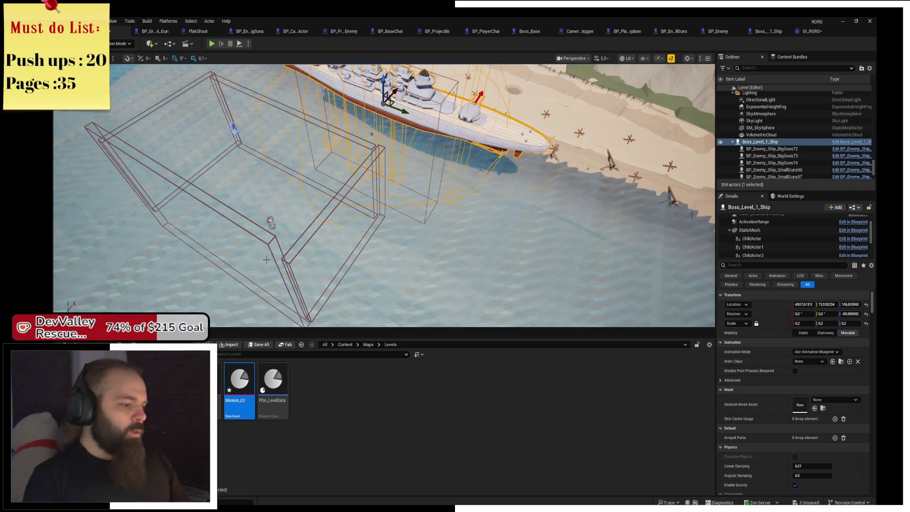
double_click(240, 384)
click(440, 89)
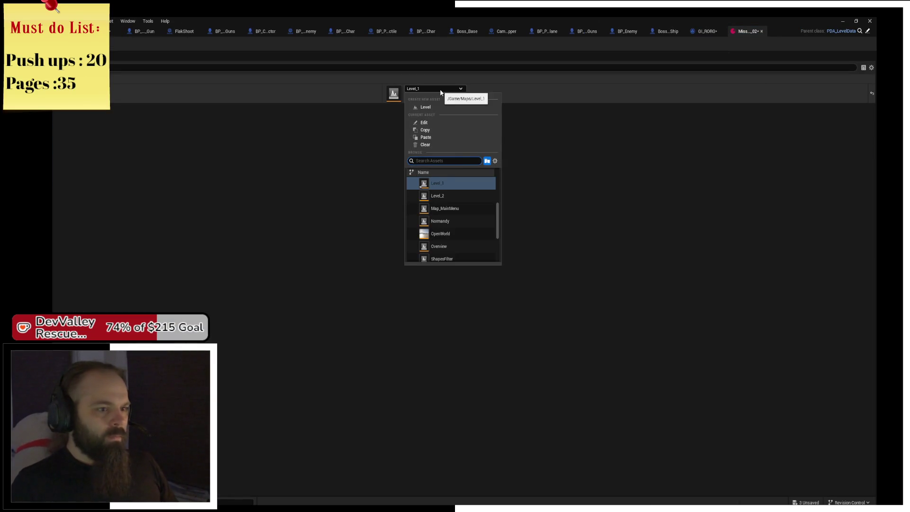
click(451, 197)
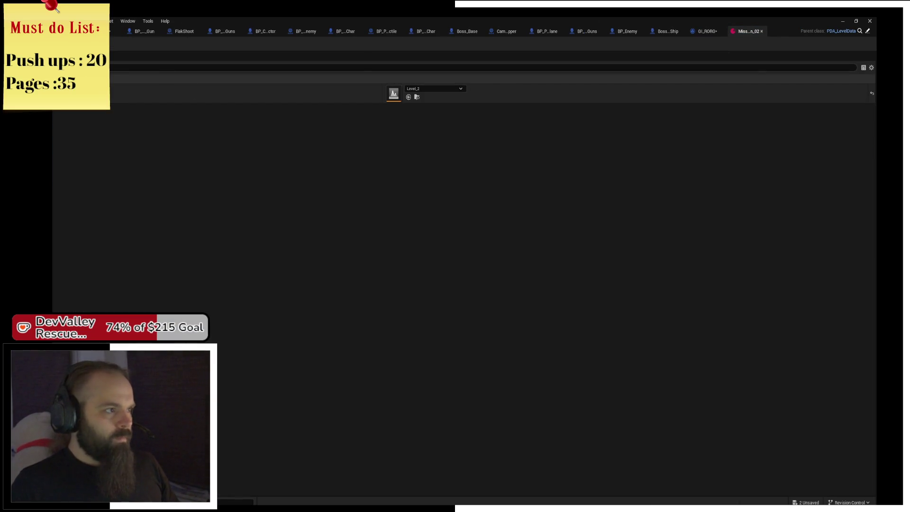
key(ctrl+Tab)
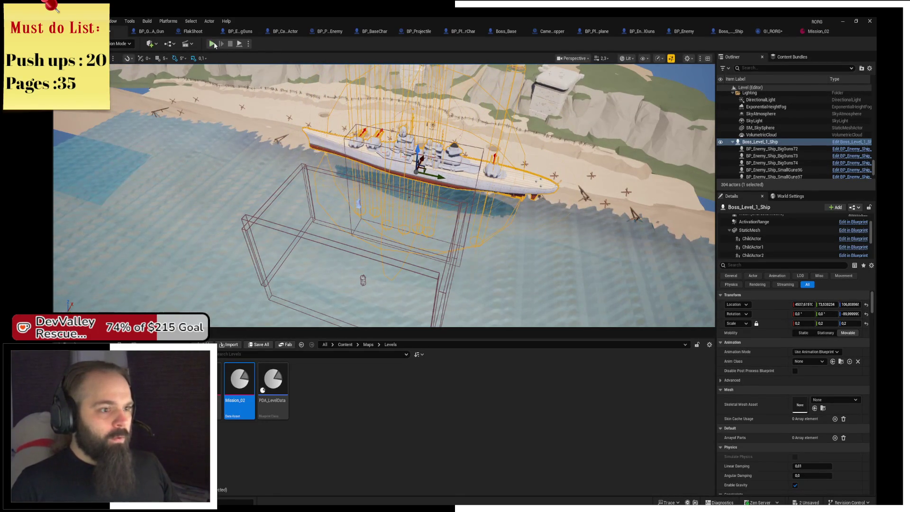
Nudge the boss ship along X, then give BP_PlayerChar_Airplane weapon upgrade 4 and 200 silver bullets
drag(424, 163, 414, 181)
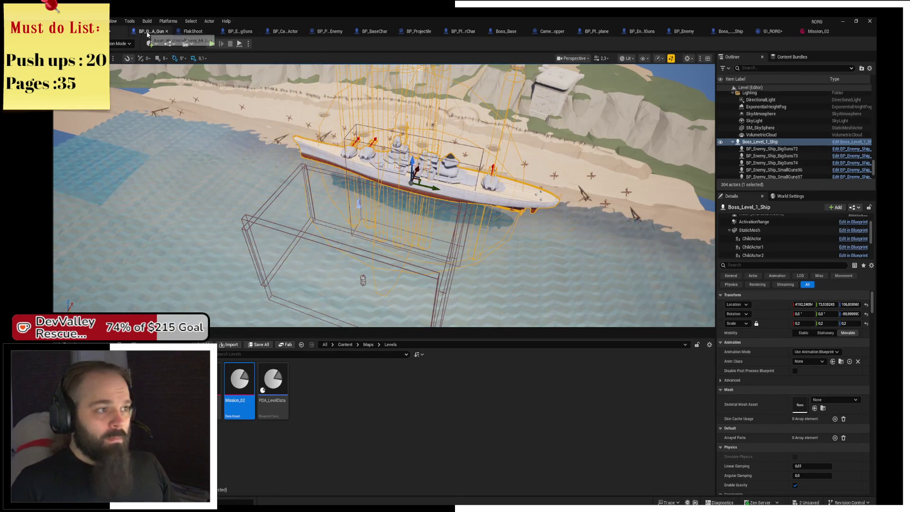
click(242, 32)
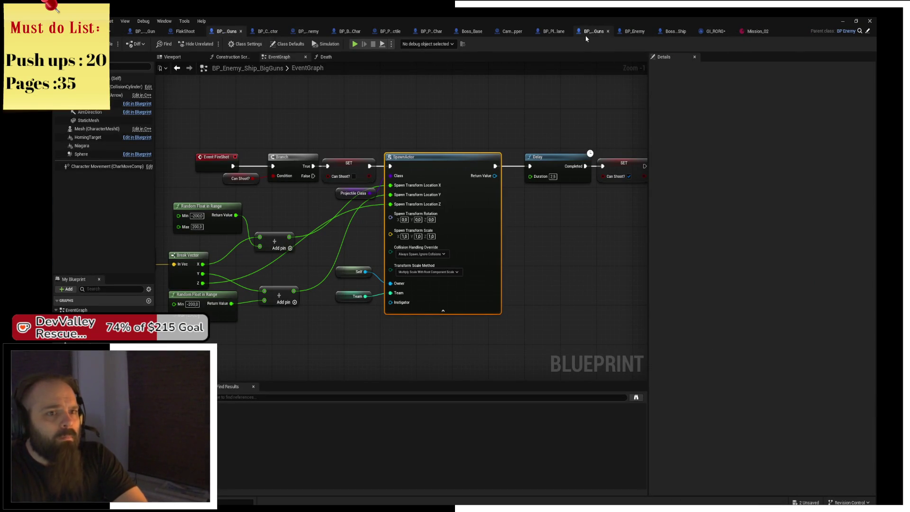
click(550, 31)
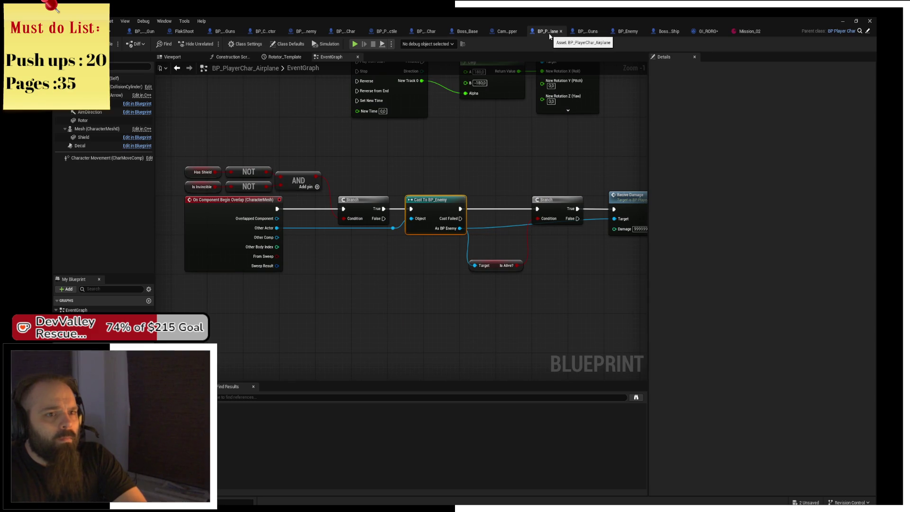
key(Home)
click(287, 44)
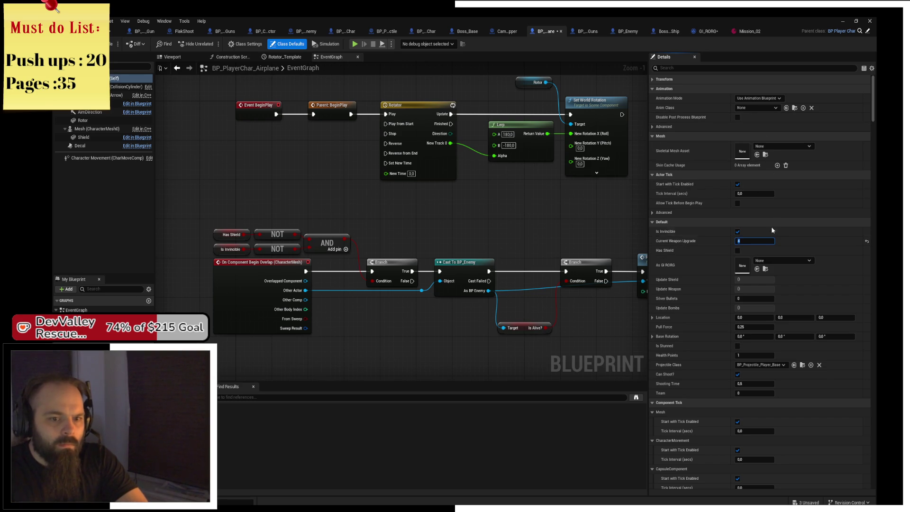
scroll(773, 219, down, 2)
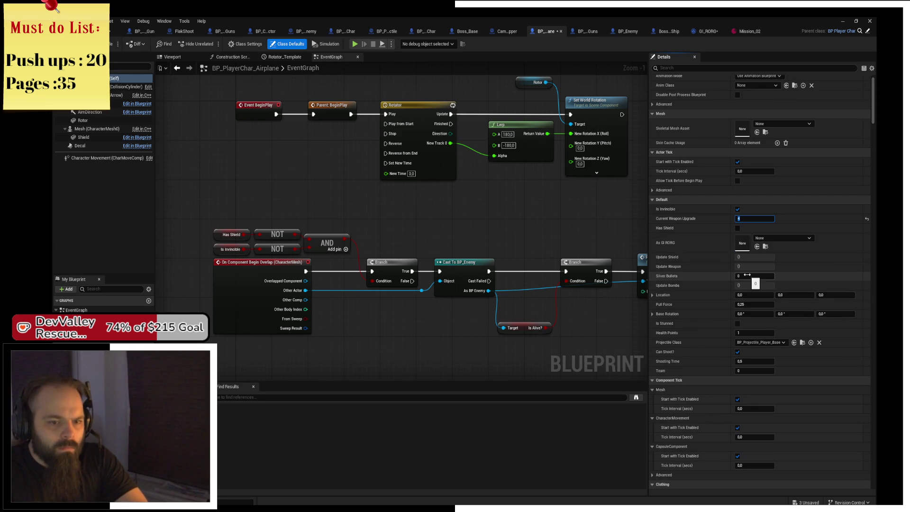
click(752, 276)
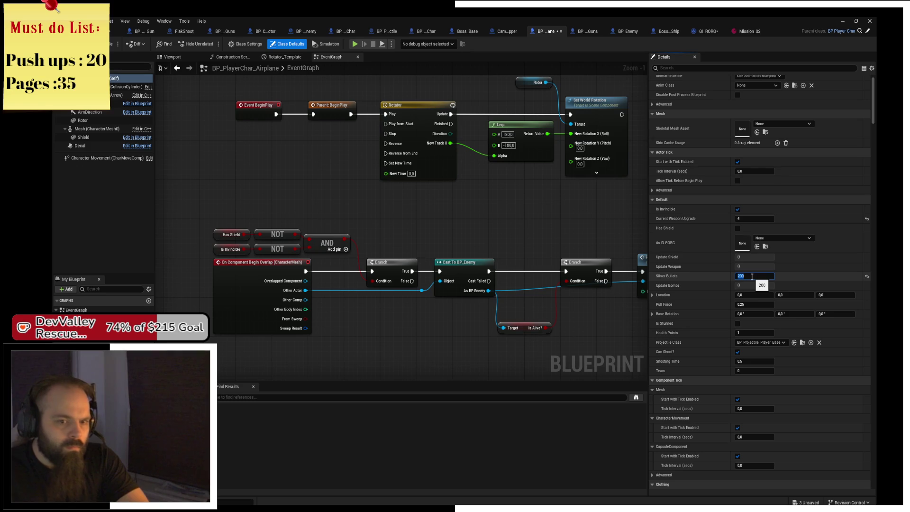
key(Return)
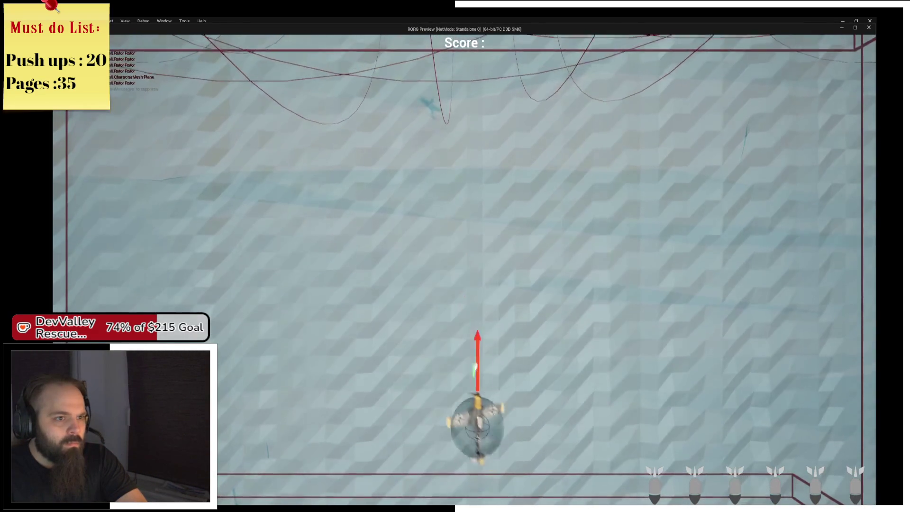
Fly the plane left and right through the level with A and D while firing, then exit
key(a)
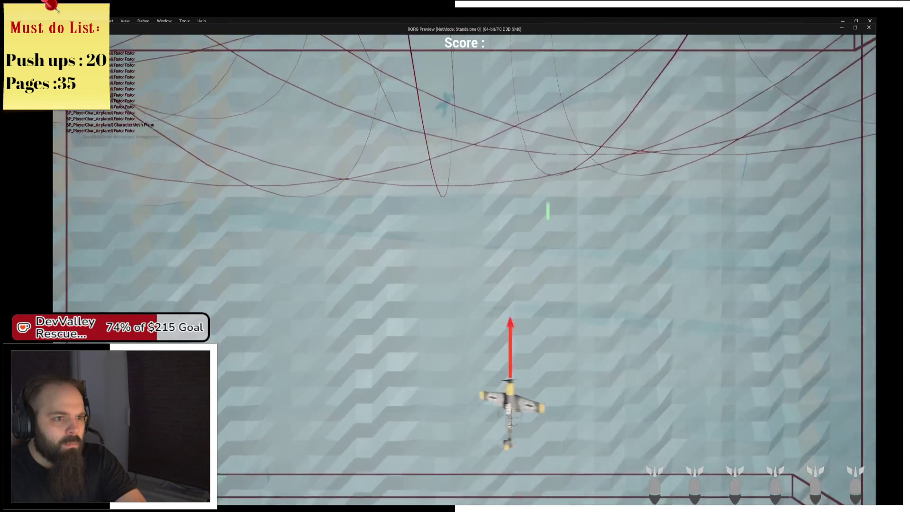
key(a)
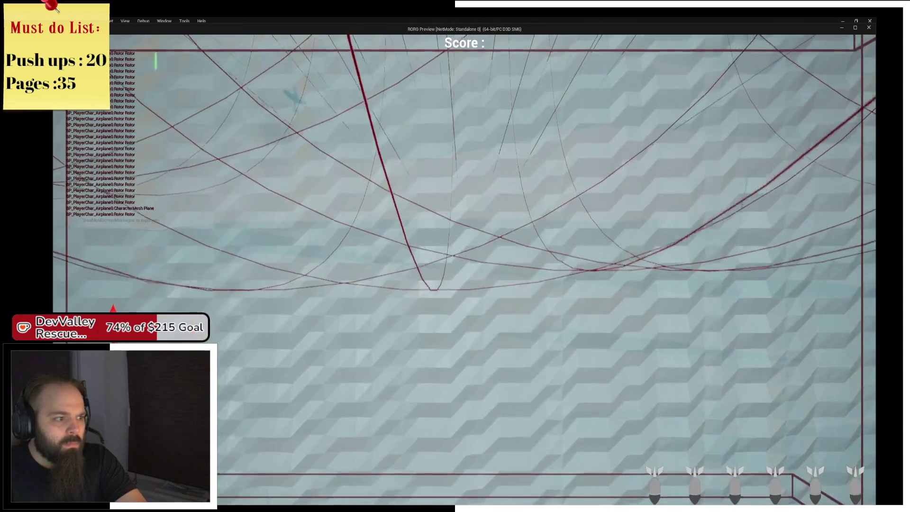
key(d)
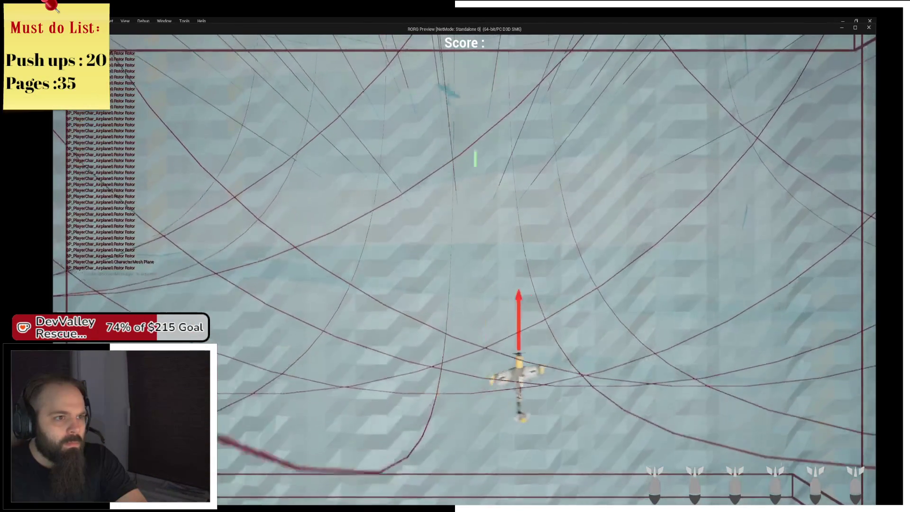
key(a)
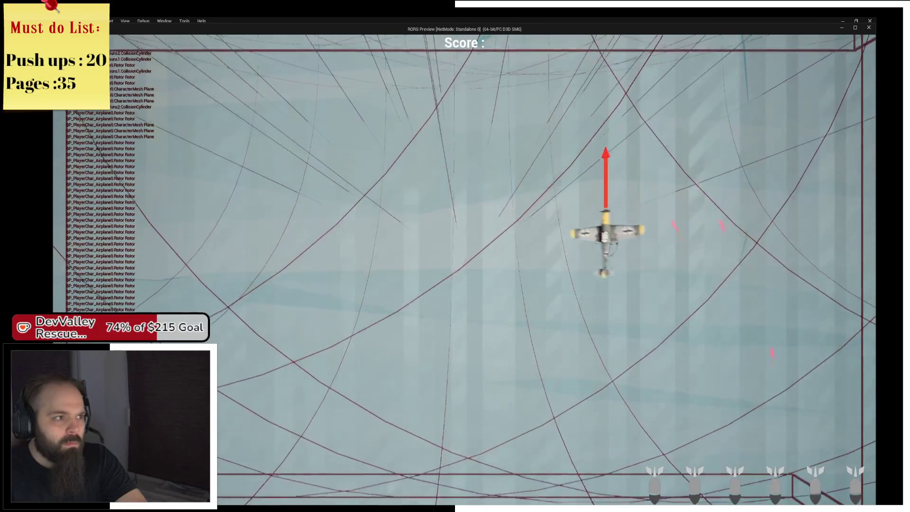
key(a)
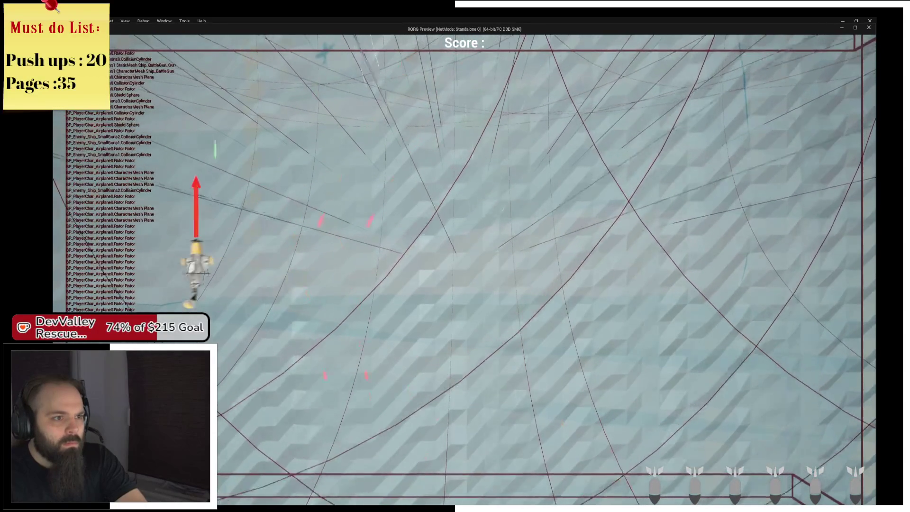
key(d)
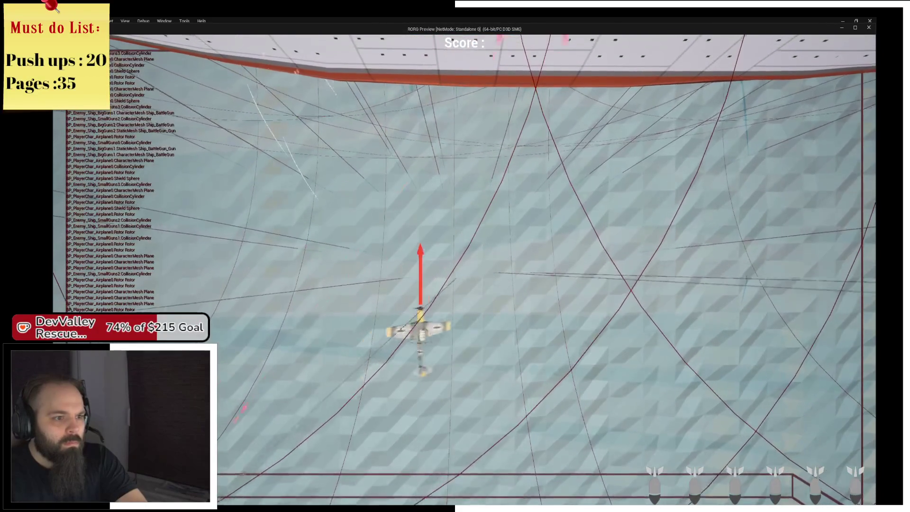
key(d)
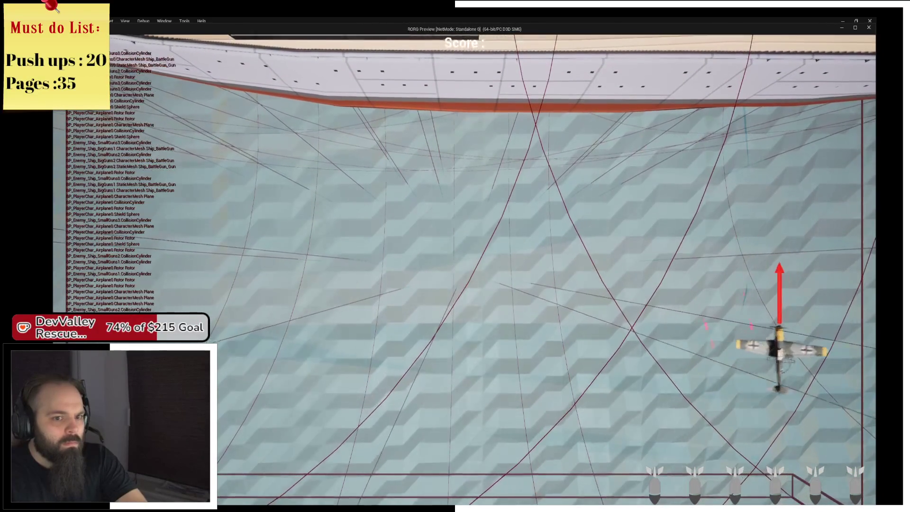
key(a)
key(a)
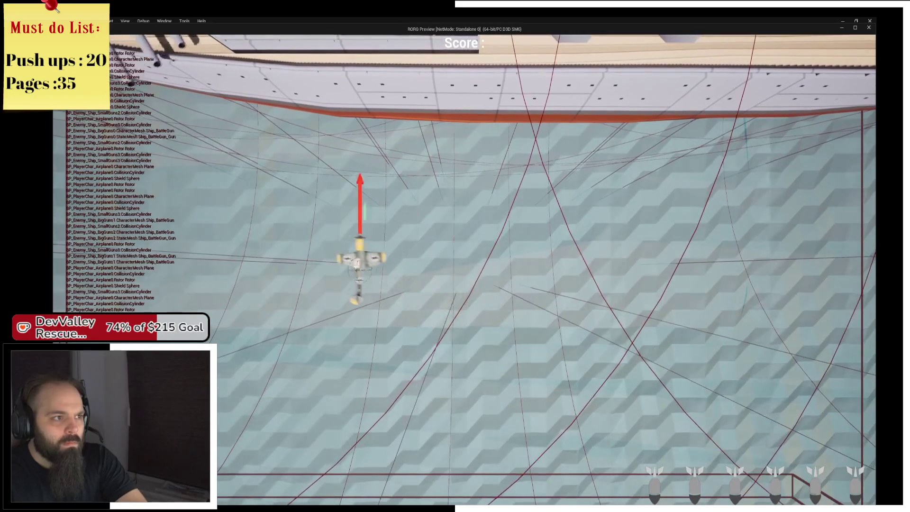
key(a)
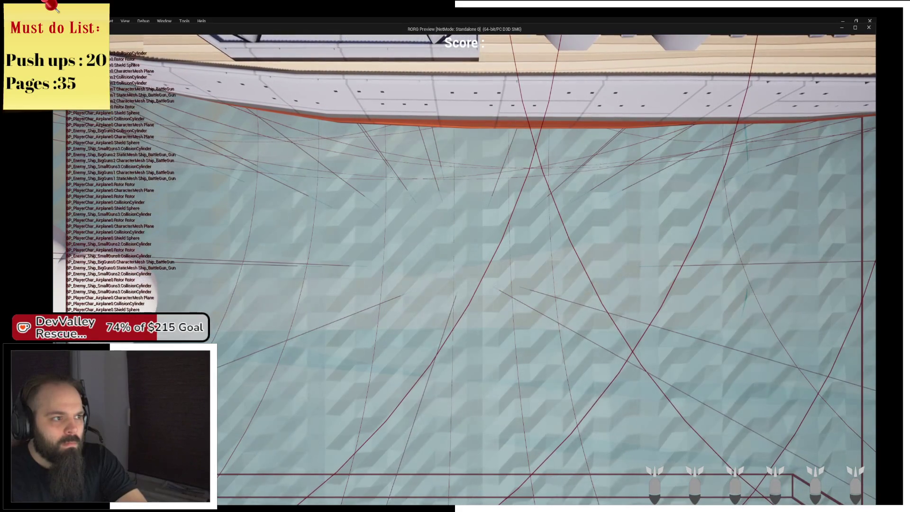
key(alt+Tab)
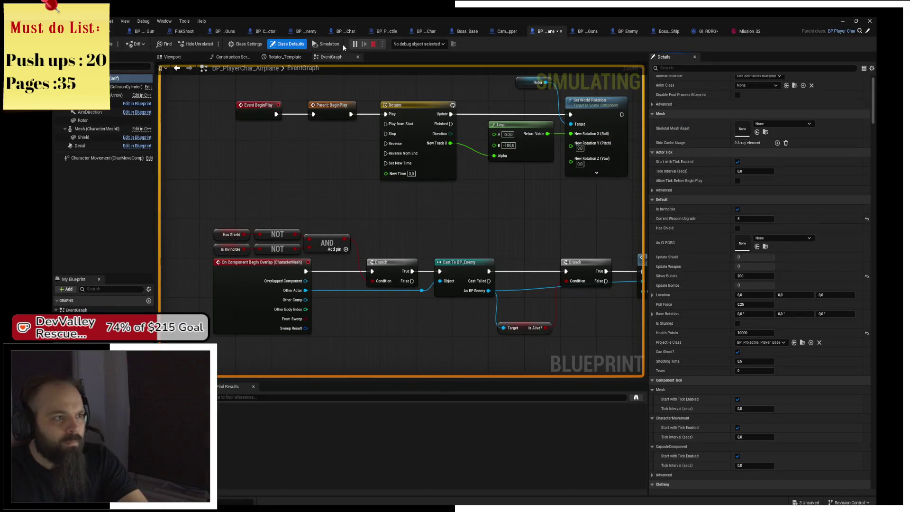
Stop the simulation, close the error log, lower the boss ship along Z, and play again
click(373, 44)
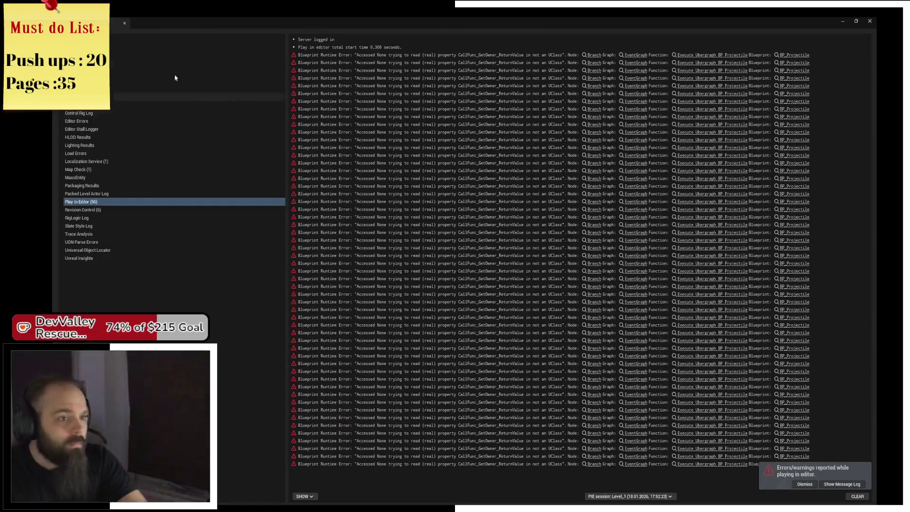
key(alt+Tab)
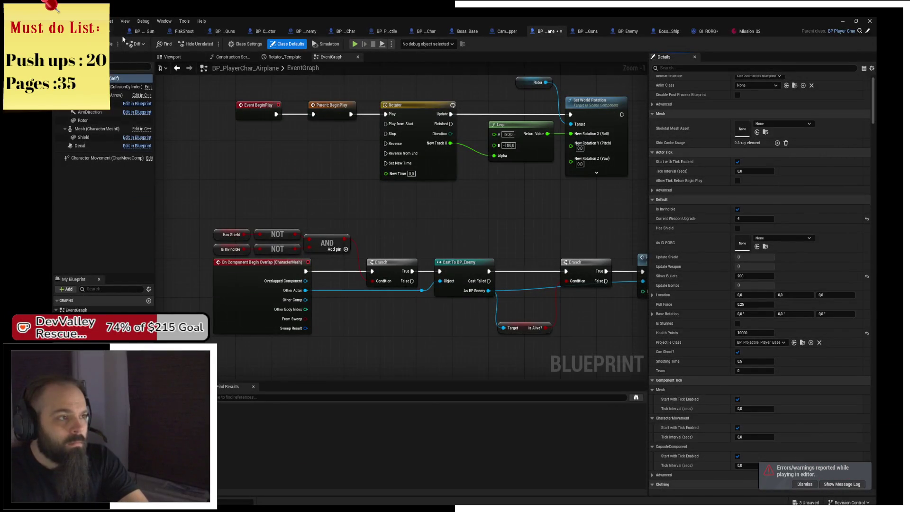
click(107, 31)
drag(413, 161, 409, 253)
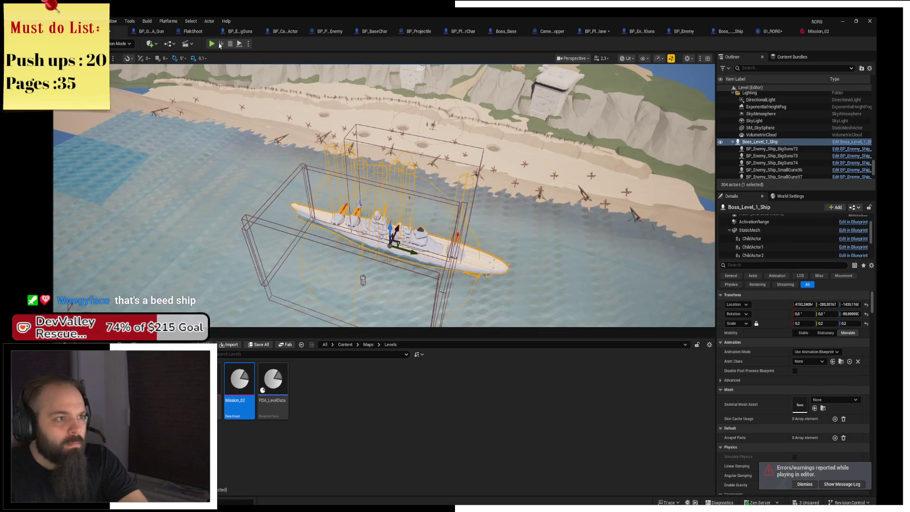
click(212, 43)
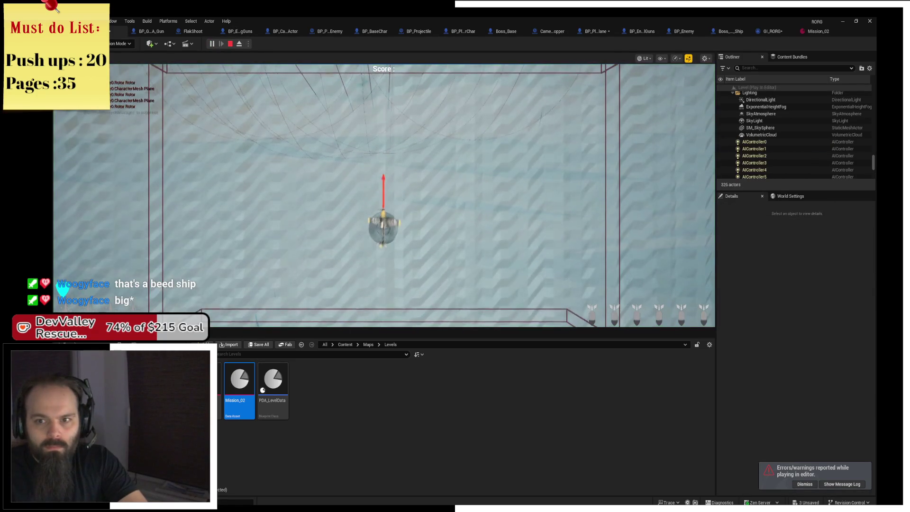
Fly the plane around the boss battleship with WASD while firing, then stop the session
key(a)
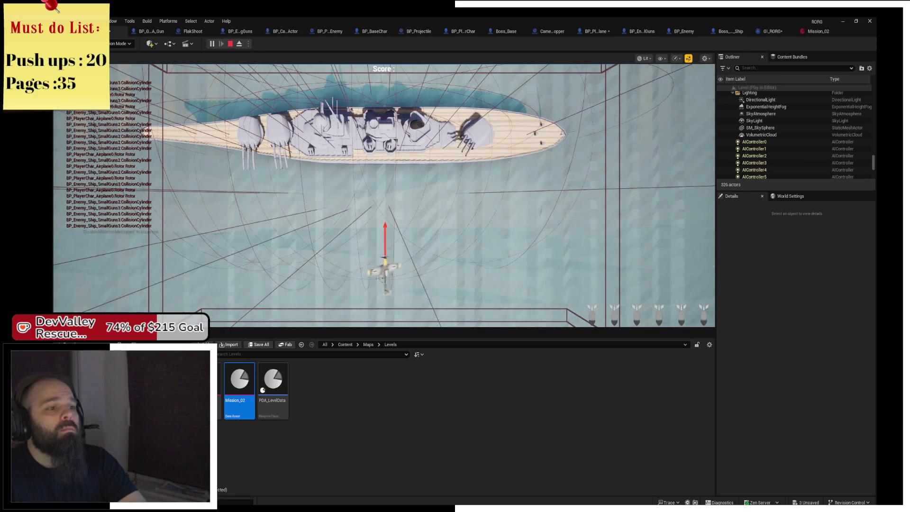
key(d)
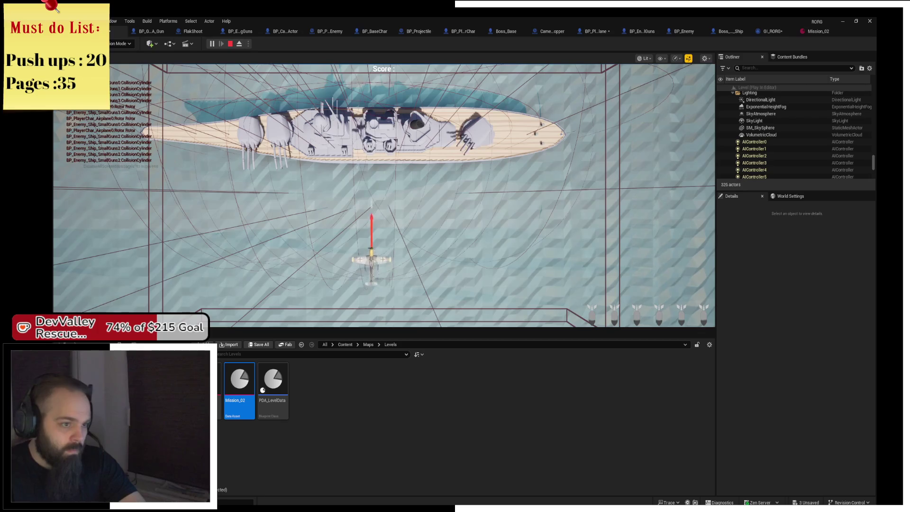
key(d)
key(s)
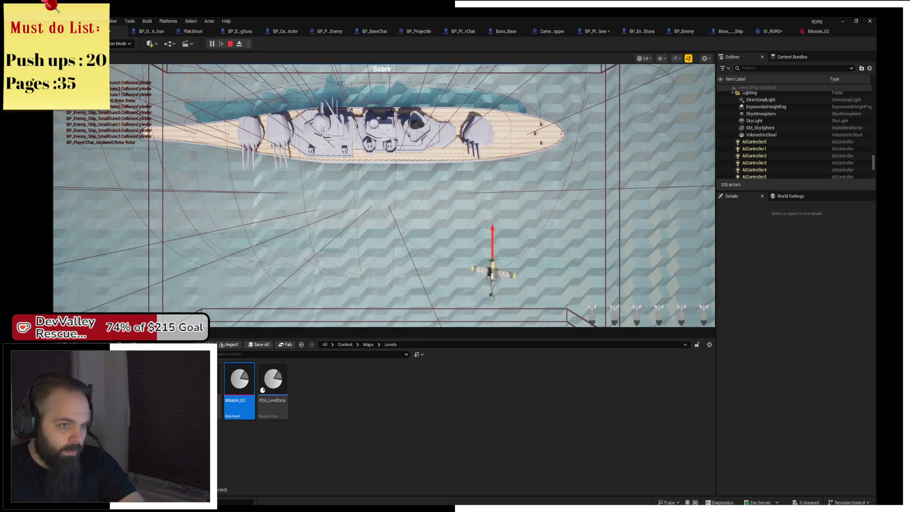
key(d)
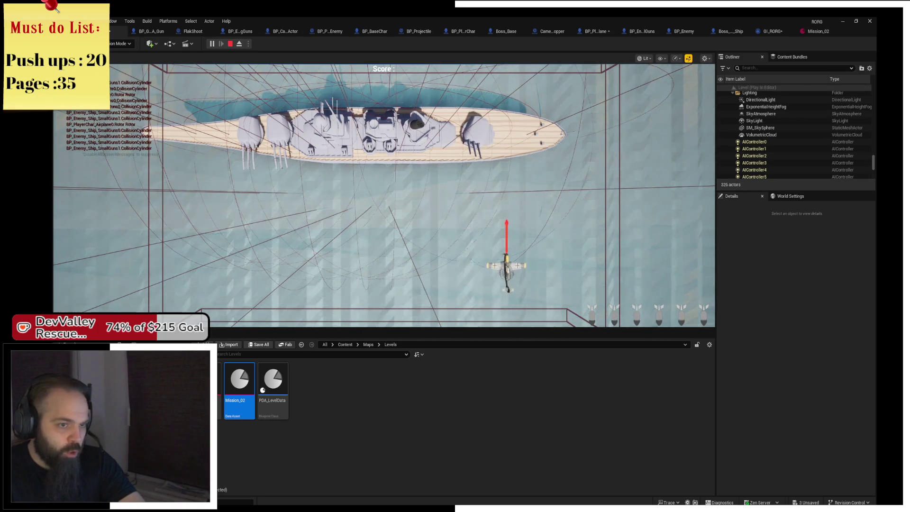
key(w)
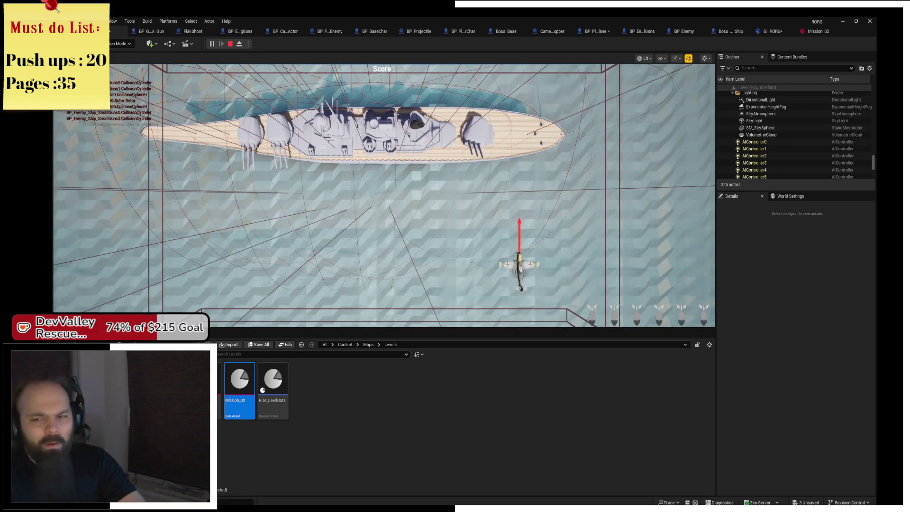
key(a)
key(s)
key(d)
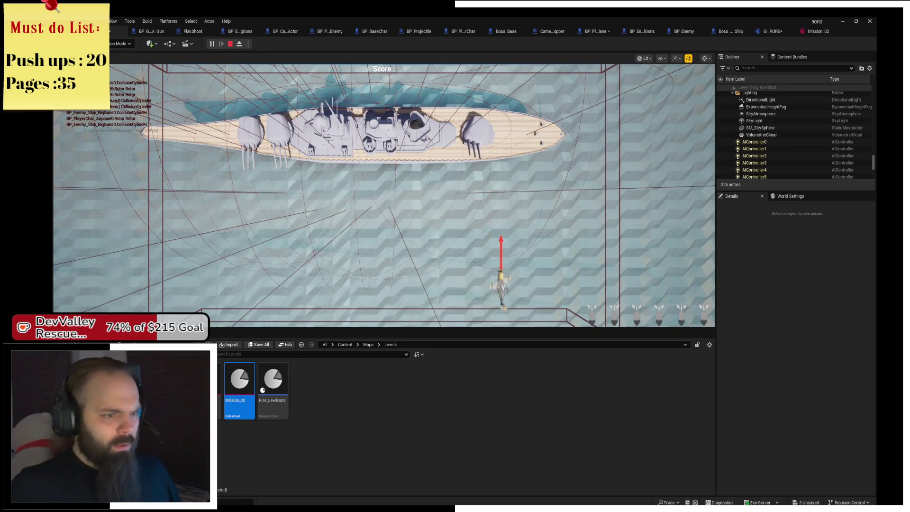
key(w)
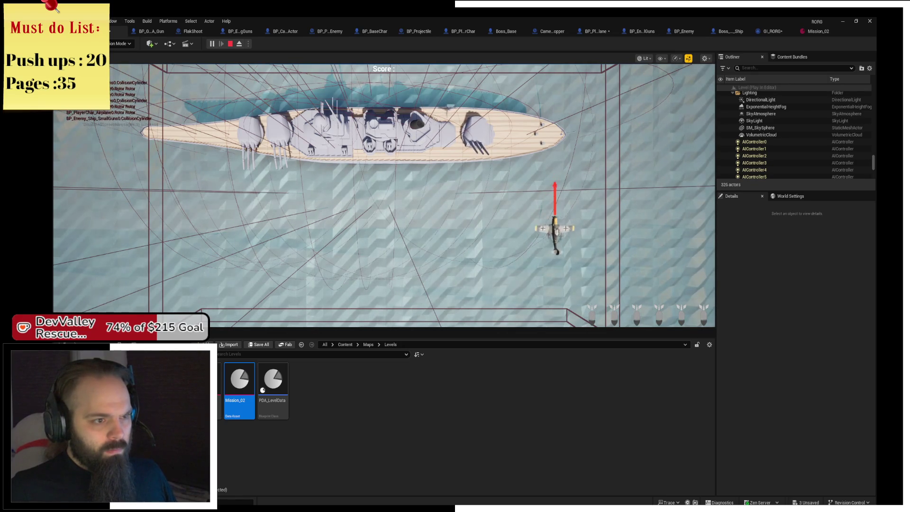
key(w)
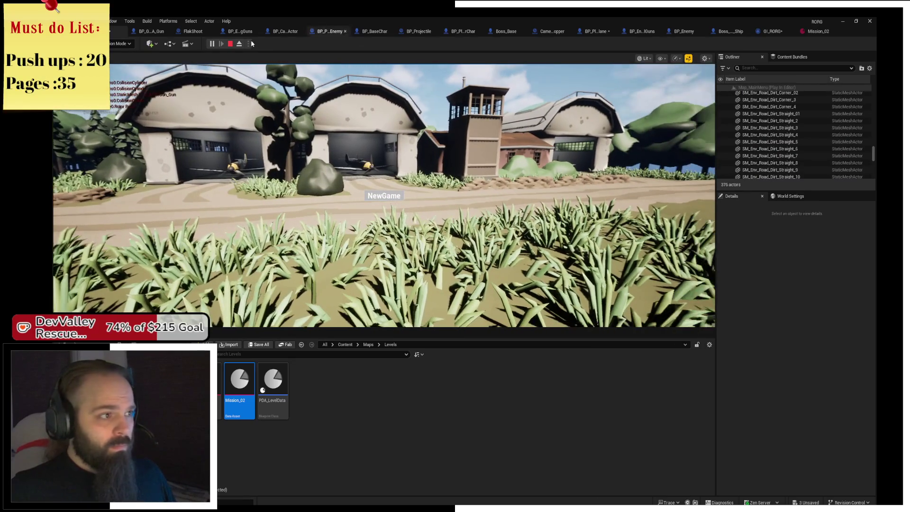
click(231, 44)
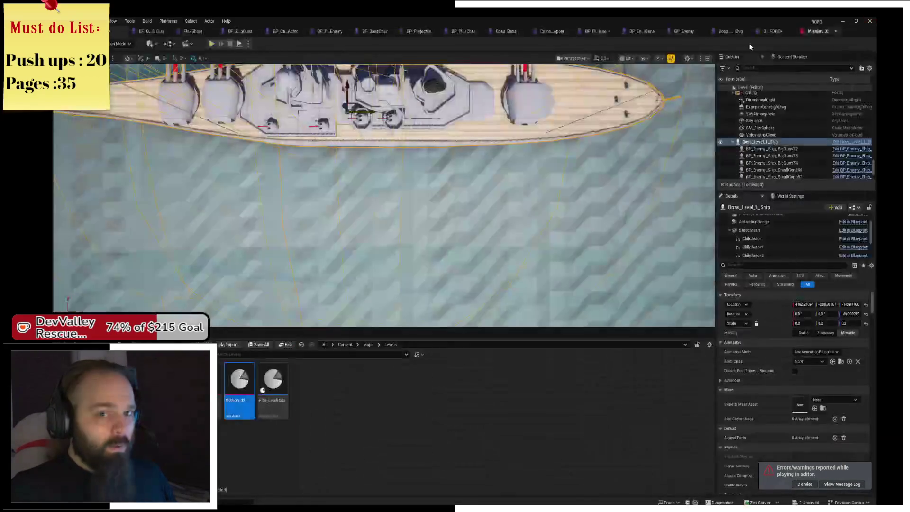
Set GI_RORG's Levels Index[1] to Mission_02 and launch a standalone game
click(773, 32)
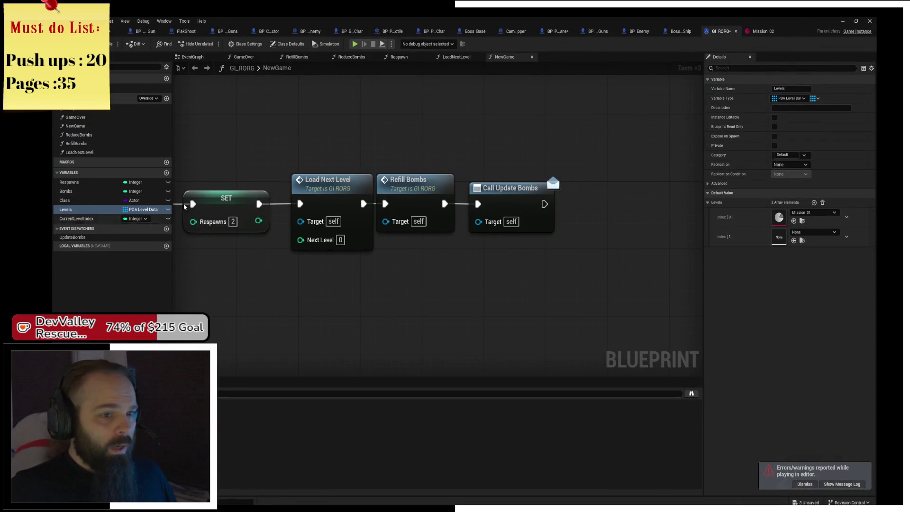
click(830, 231)
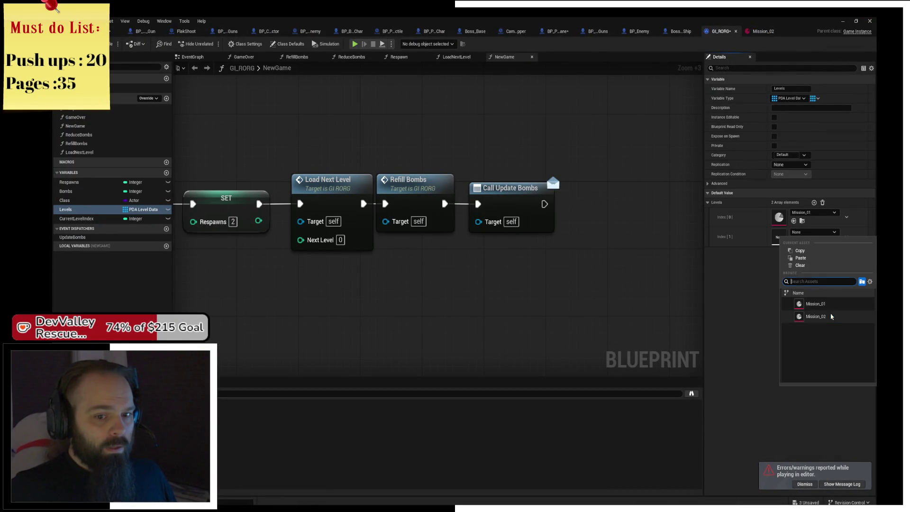
click(815, 317)
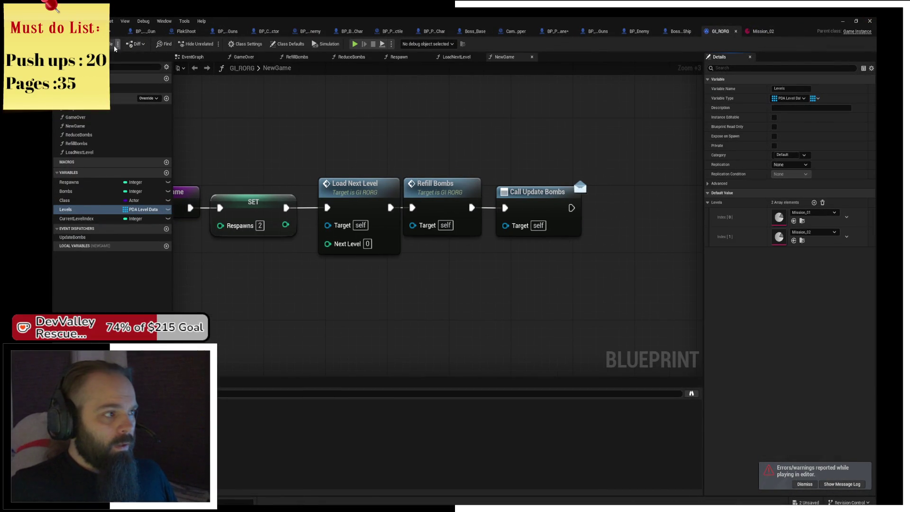
click(356, 44)
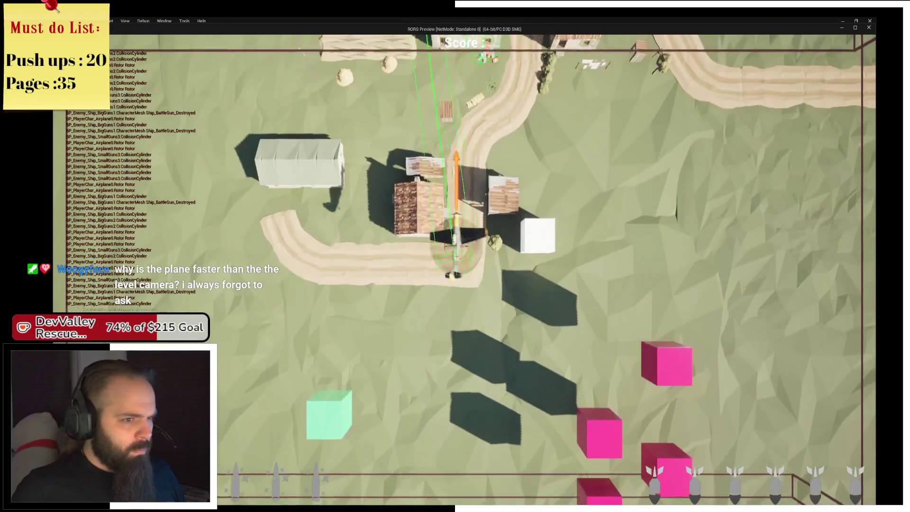
Steer the plane right and left over the village map until the AA gun's SpawnActor breakpoint pauses play
key(d)
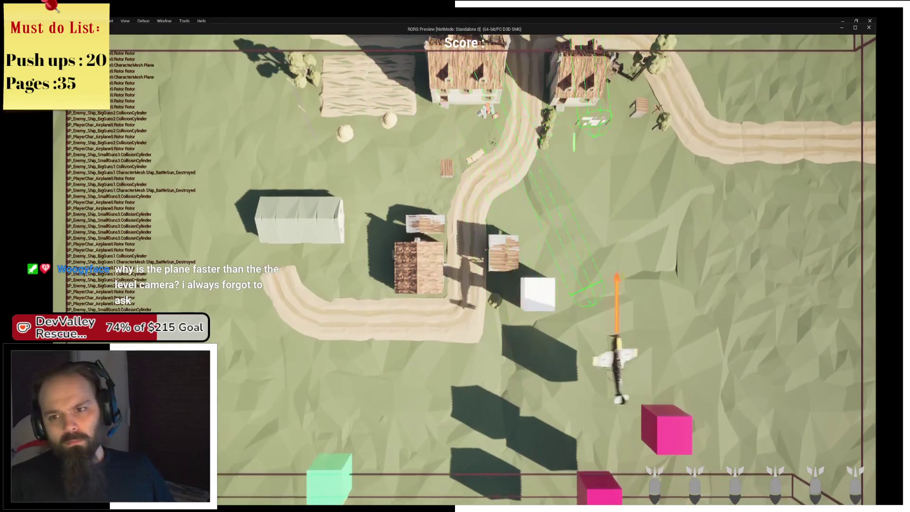
key(a)
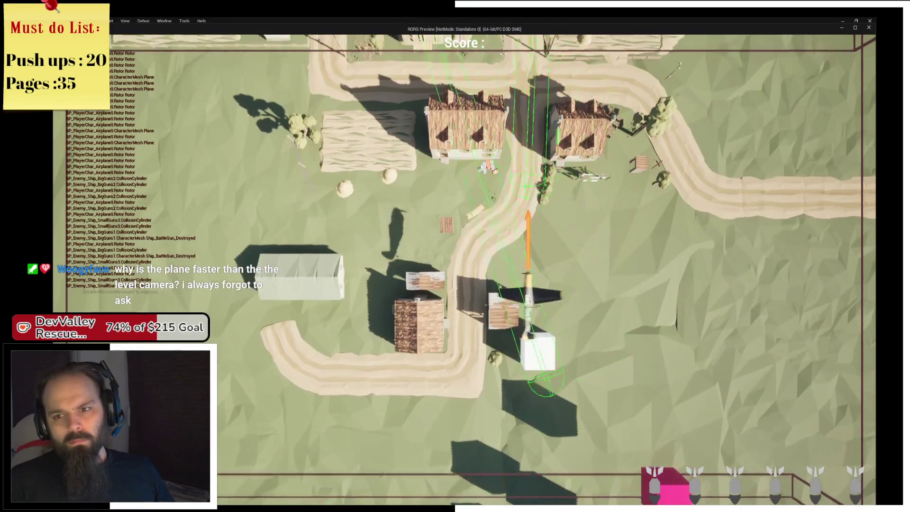
key(d)
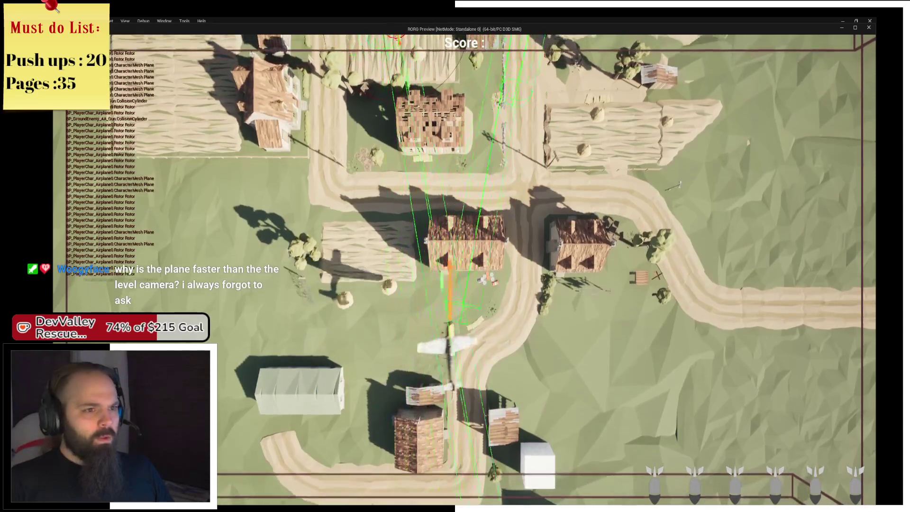
key(a)
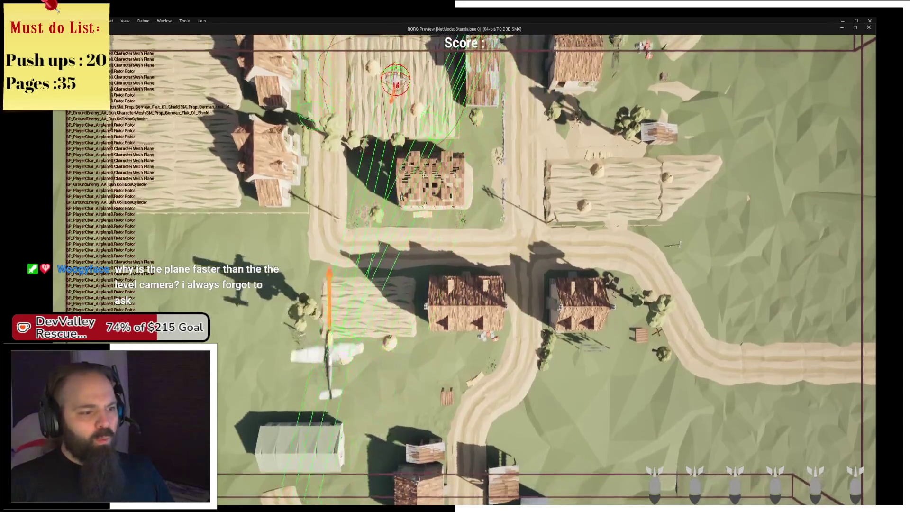
key(d)
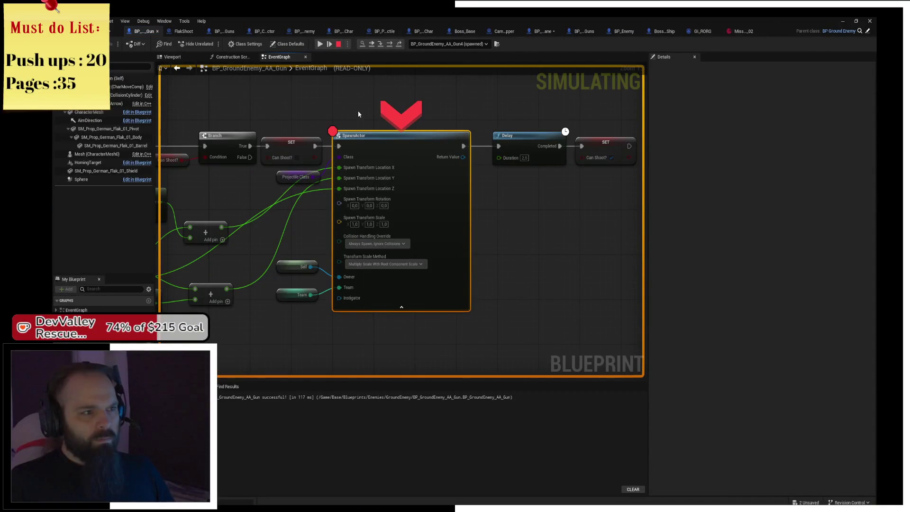
Resume from the breakpoint, stop the session, and return to the boss ship level viewport
click(330, 44)
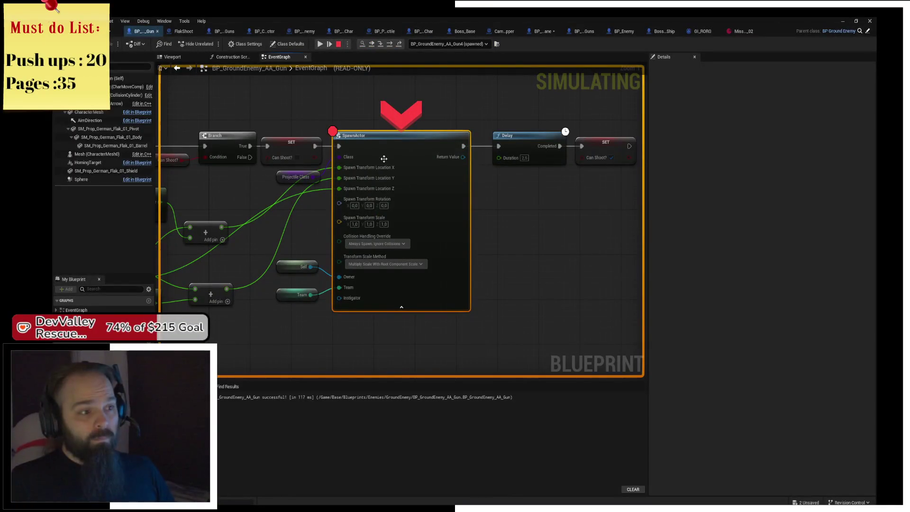
key(Escape)
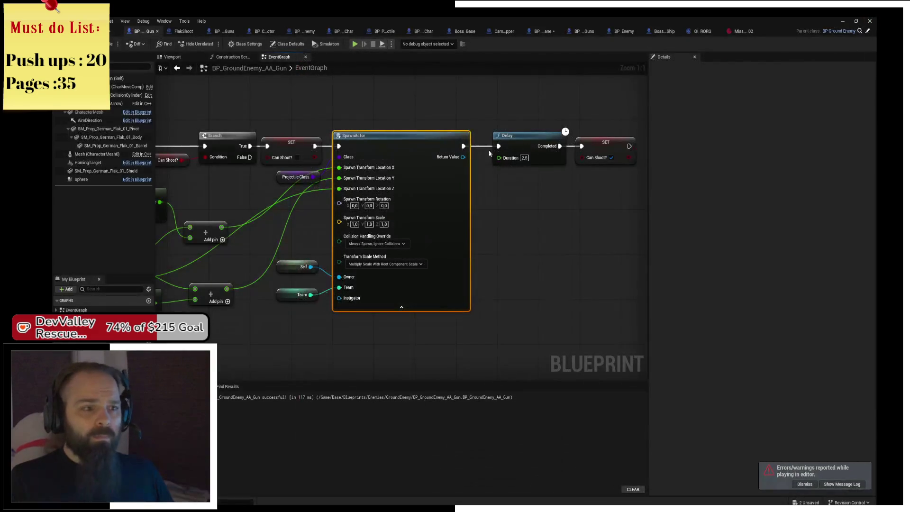
click(115, 31)
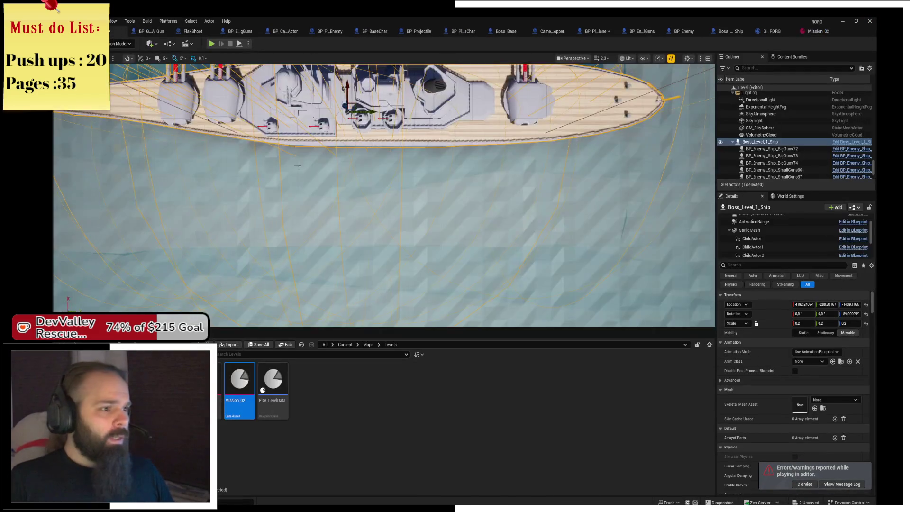
Close Unreal Engine with Save Selected, then bring the Twitch browser window forward
drag(471, 200, 343, 134)
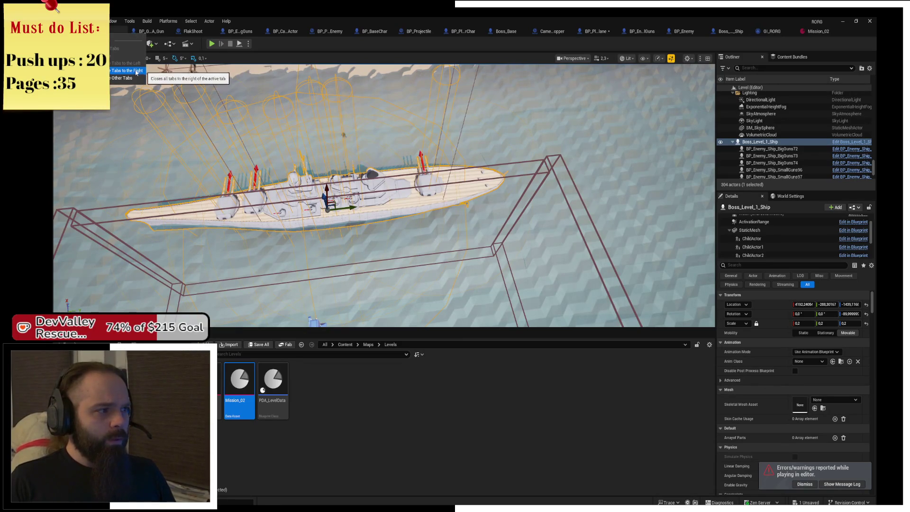
click(353, 119)
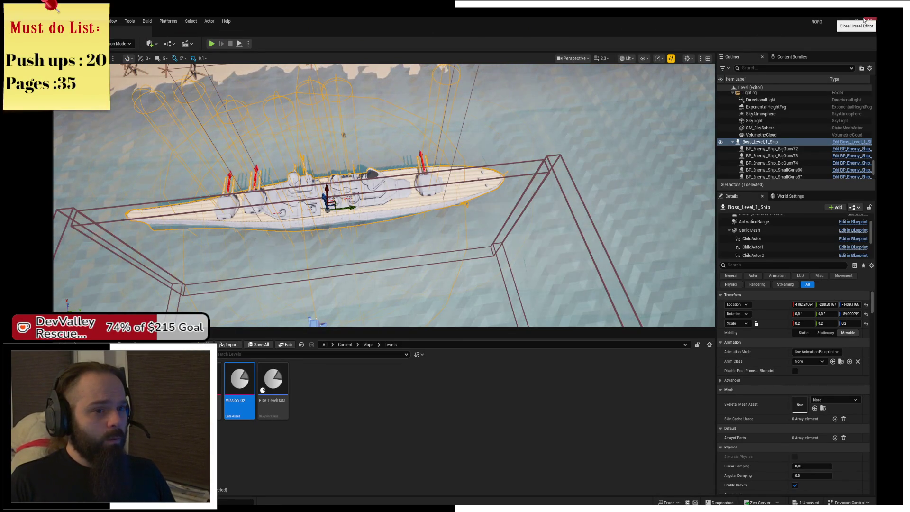
click(863, 20)
click(482, 346)
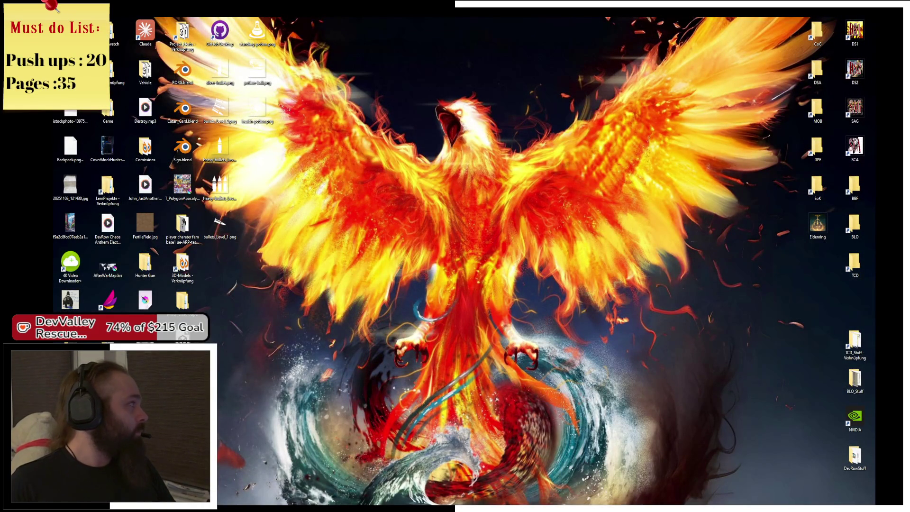
key(alt+Tab)
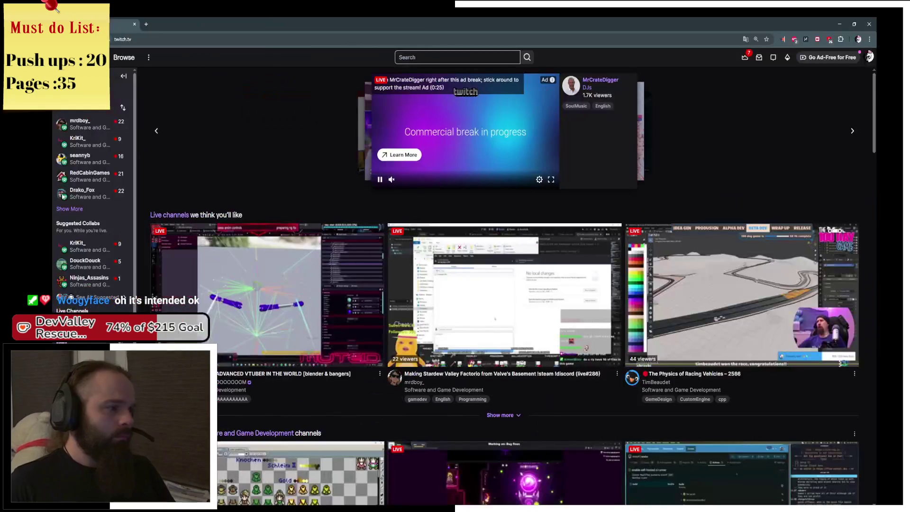